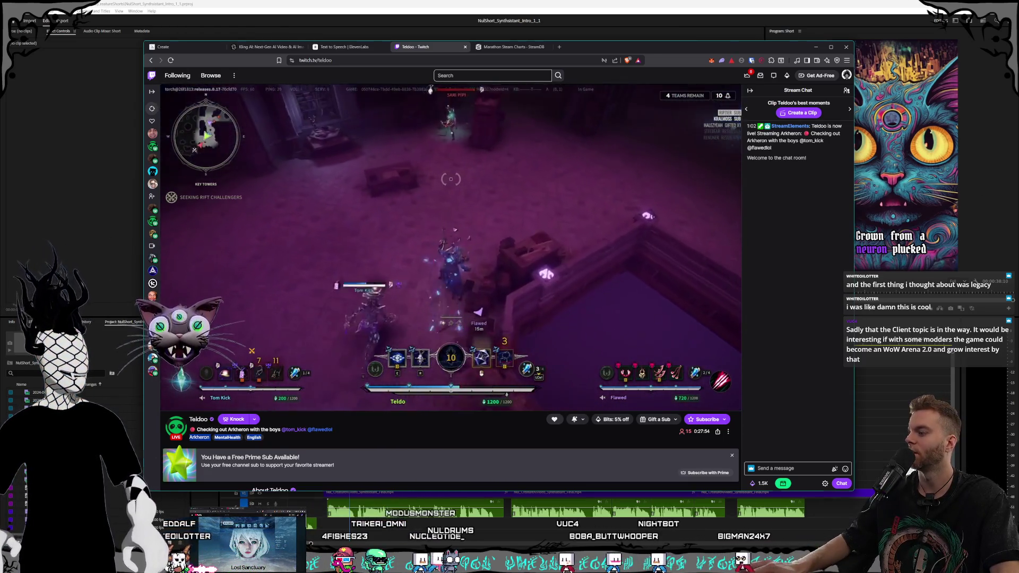
Launch Steam from Windows search and move its library window over the Twitch stream
key("super")
type("stea")
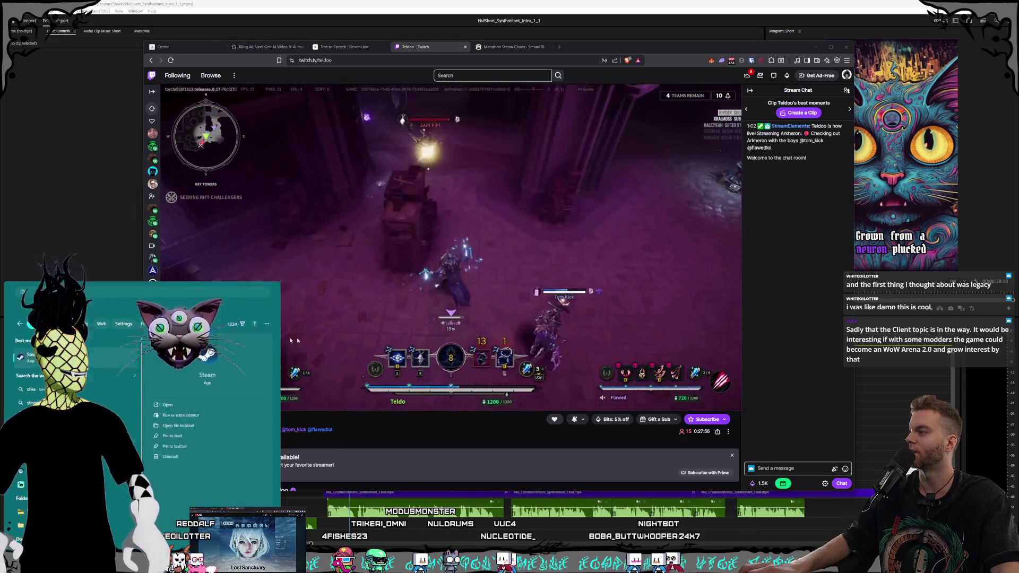
key("Return")
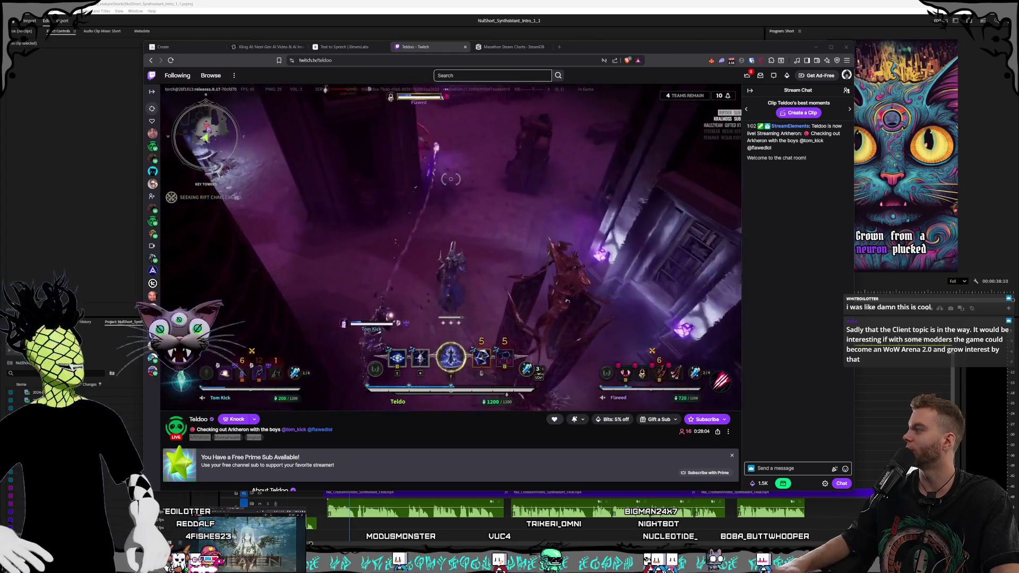
key("alt+Tab")
left_click_drag(387, 135, 491, 105)
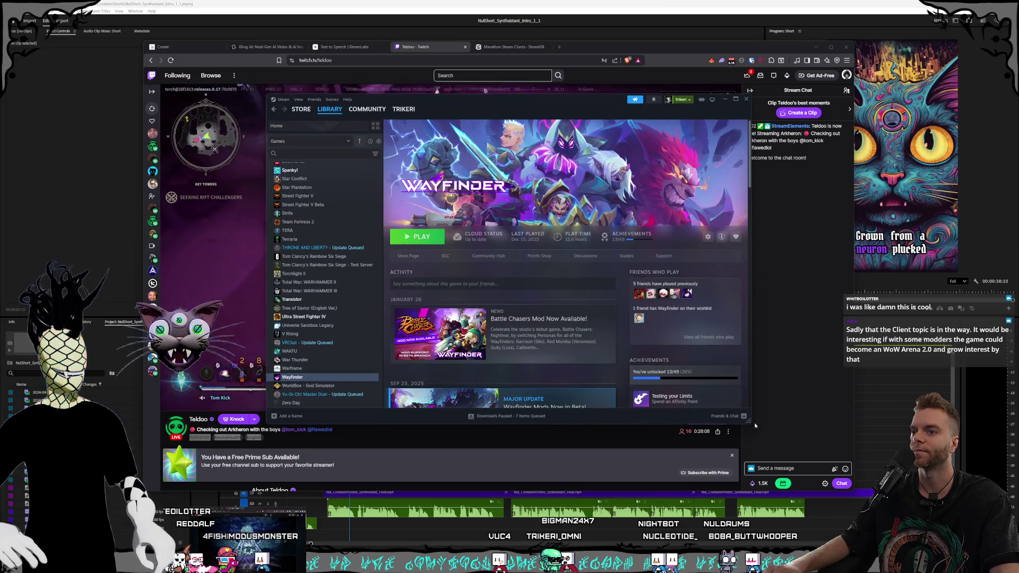
Enlarge and reposition the Steam library window, then browse the Wayfinder page's news posts
left_click_drag(749, 423, 778, 444)
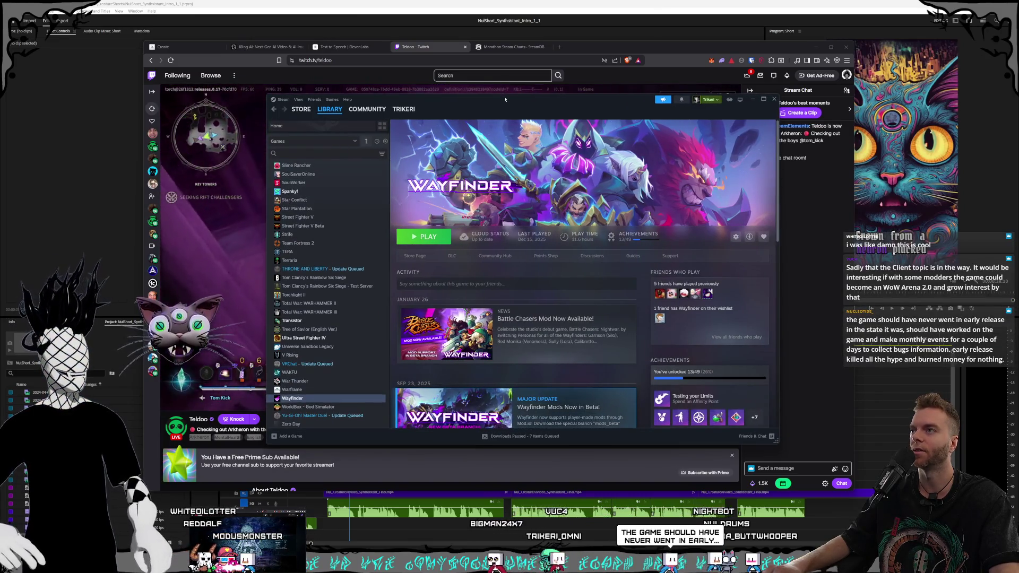
left_click_drag(504, 99, 495, 89)
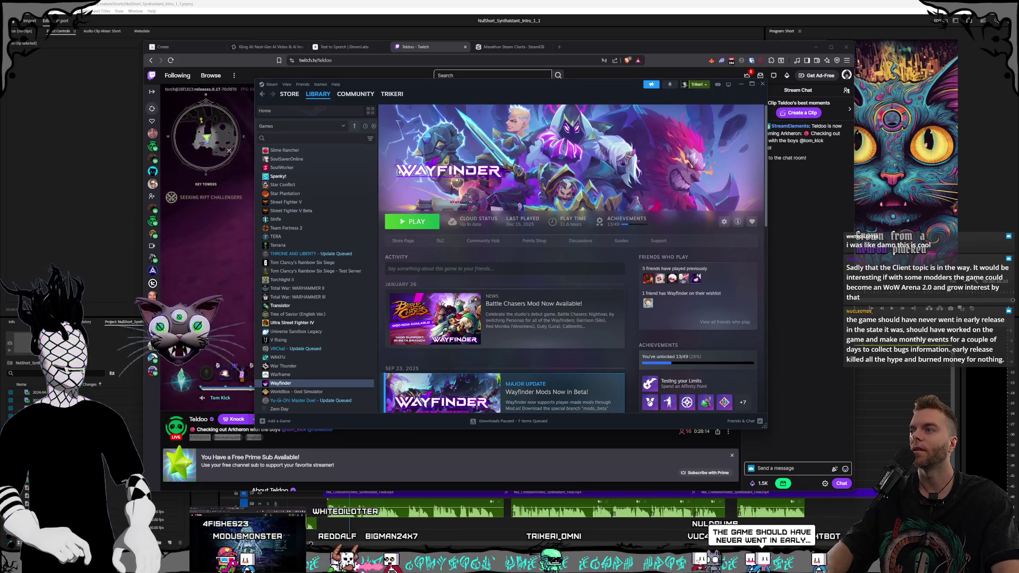
scroll(523, 226, "down", 2)
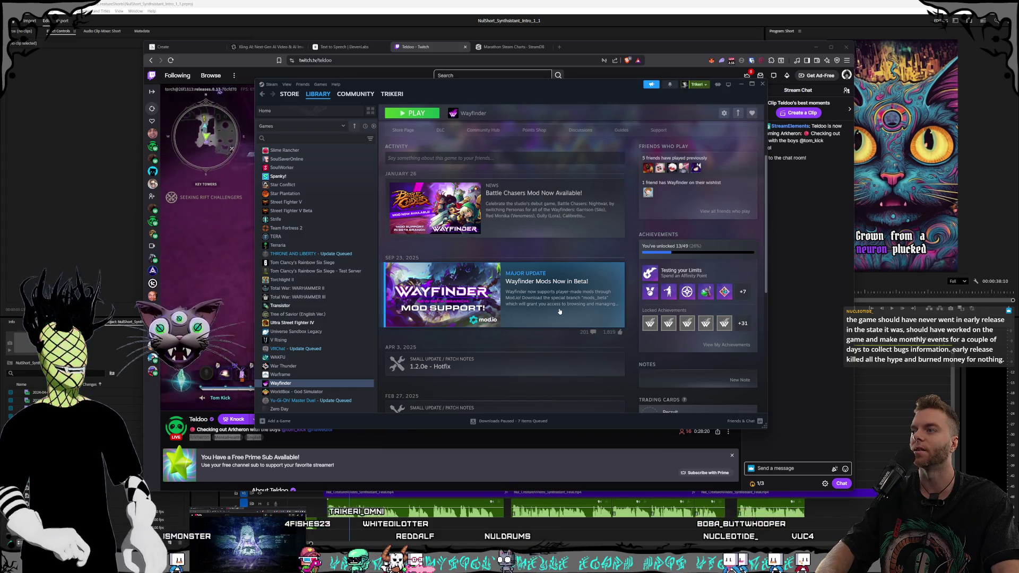
scroll(555, 311, "up", 2)
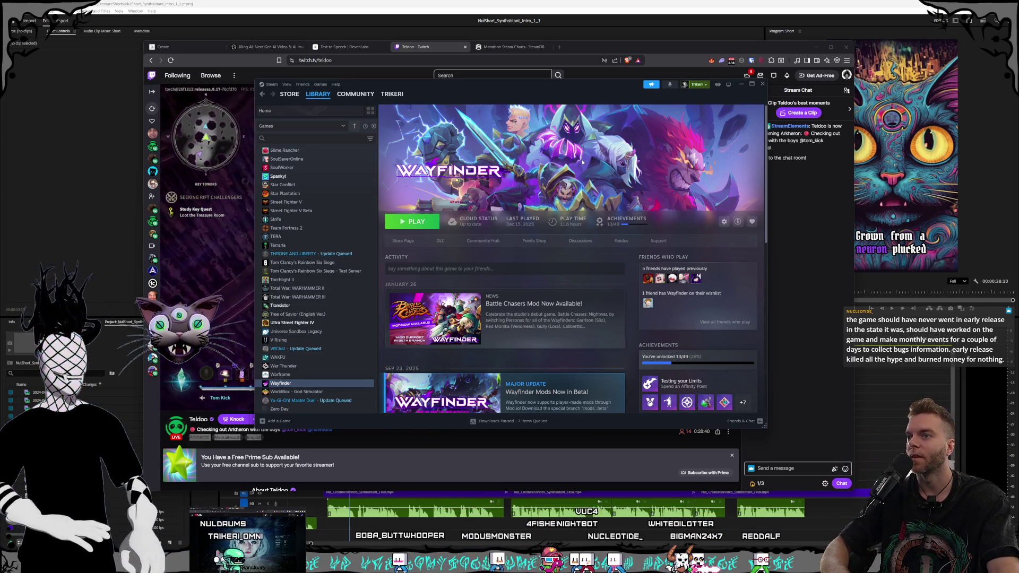
scroll(547, 315, "down", 3)
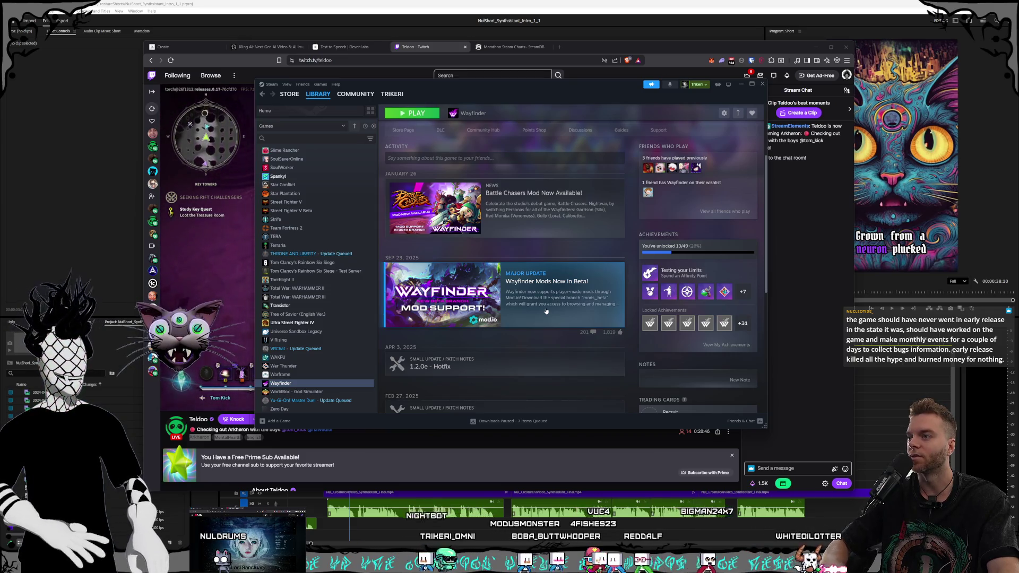
scroll(552, 308, "up", 2)
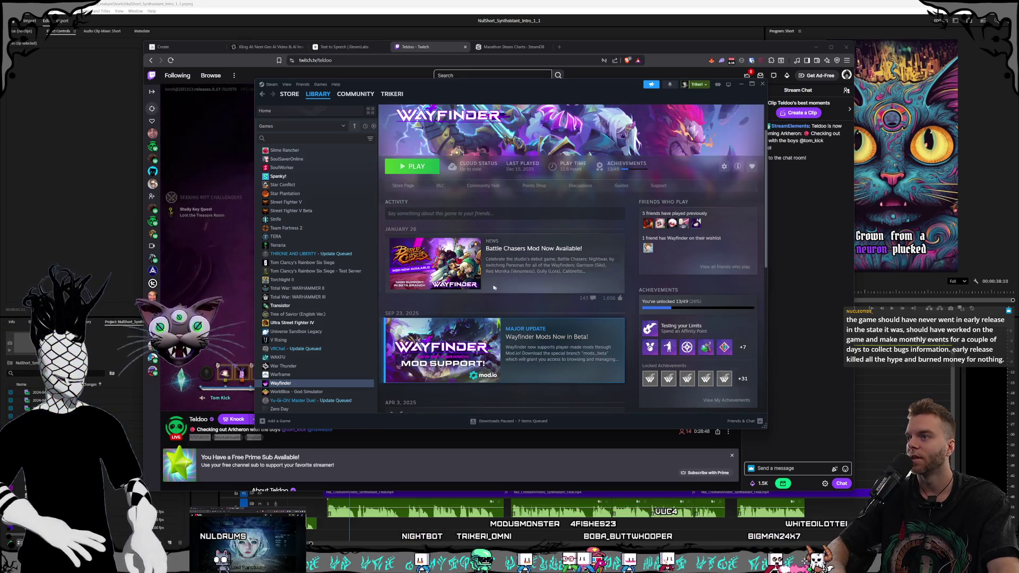
left_click(516, 281)
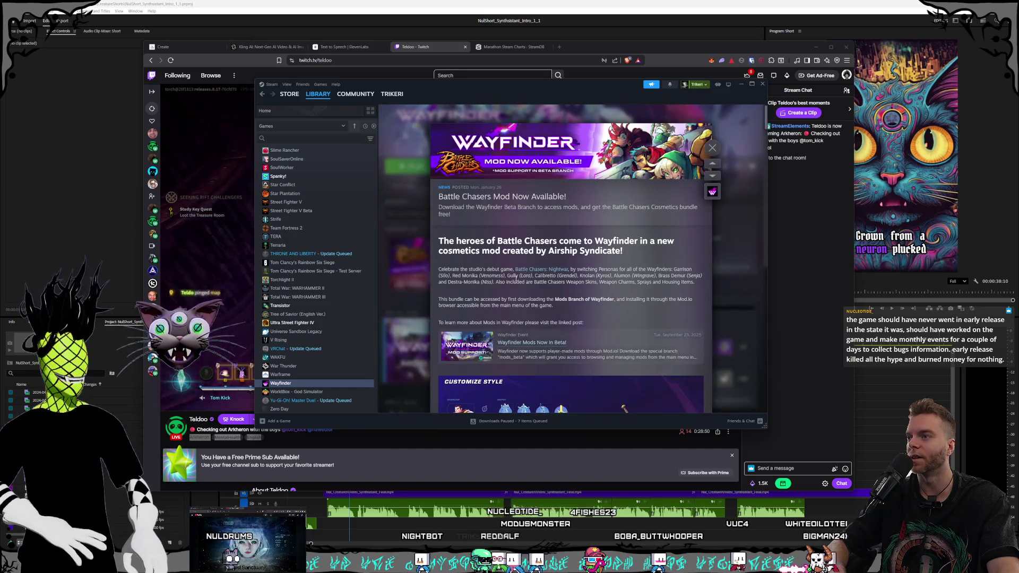
scroll(569, 293, "down", 2)
scroll(570, 295, "down", 4)
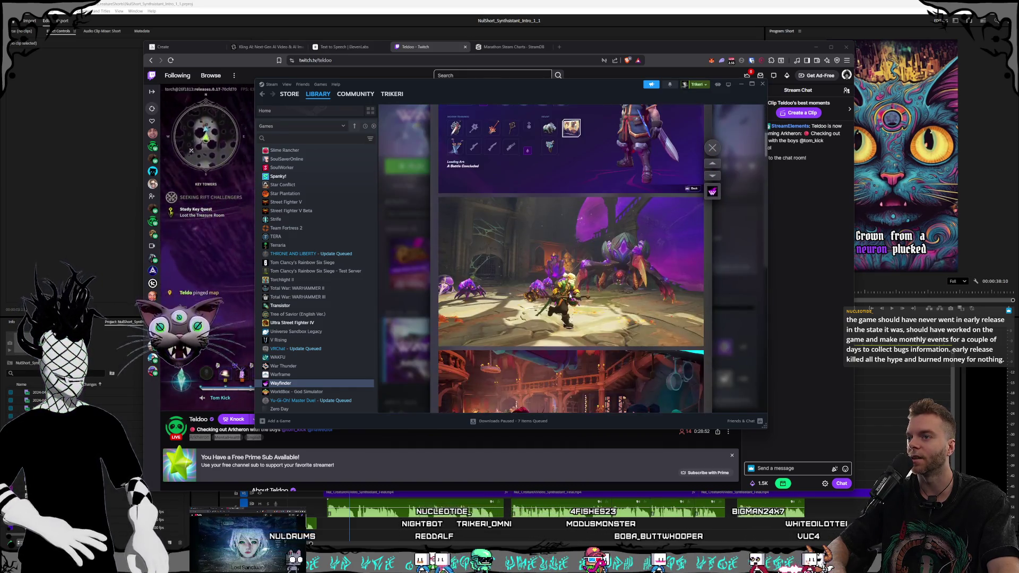
scroll(599, 300, "down", 12)
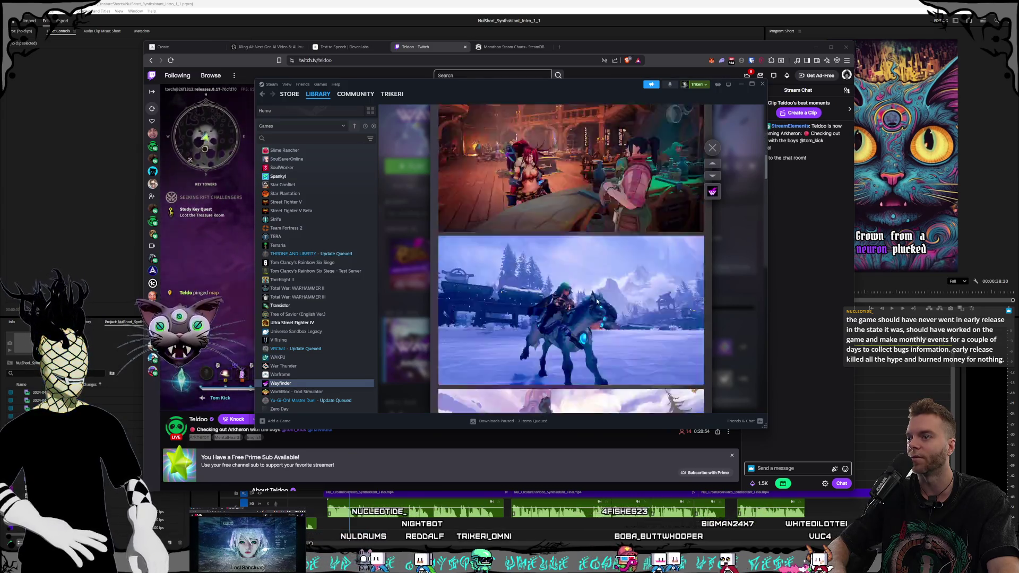
scroll(597, 301, "down", 3)
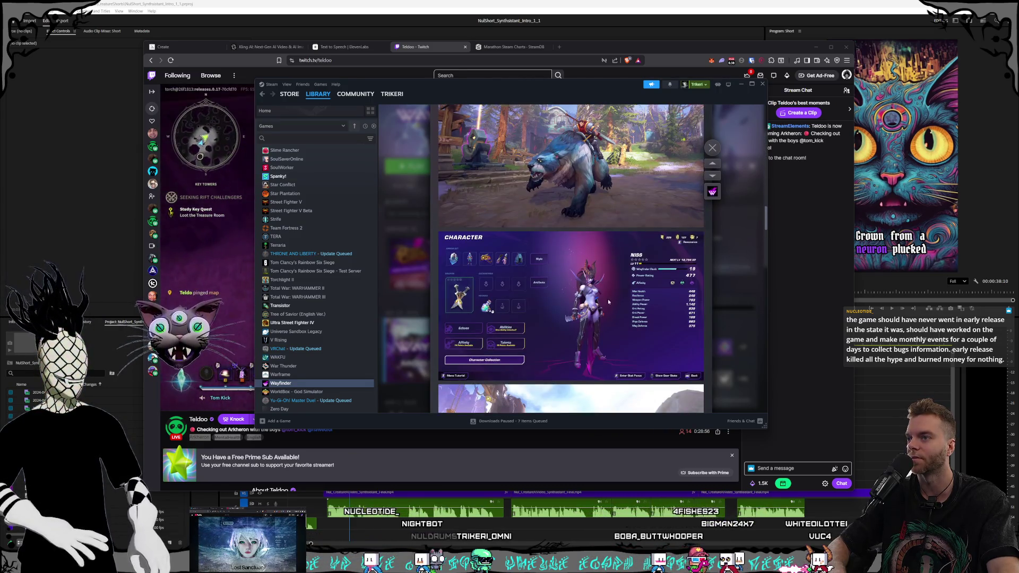
scroll(623, 305, "down", 6)
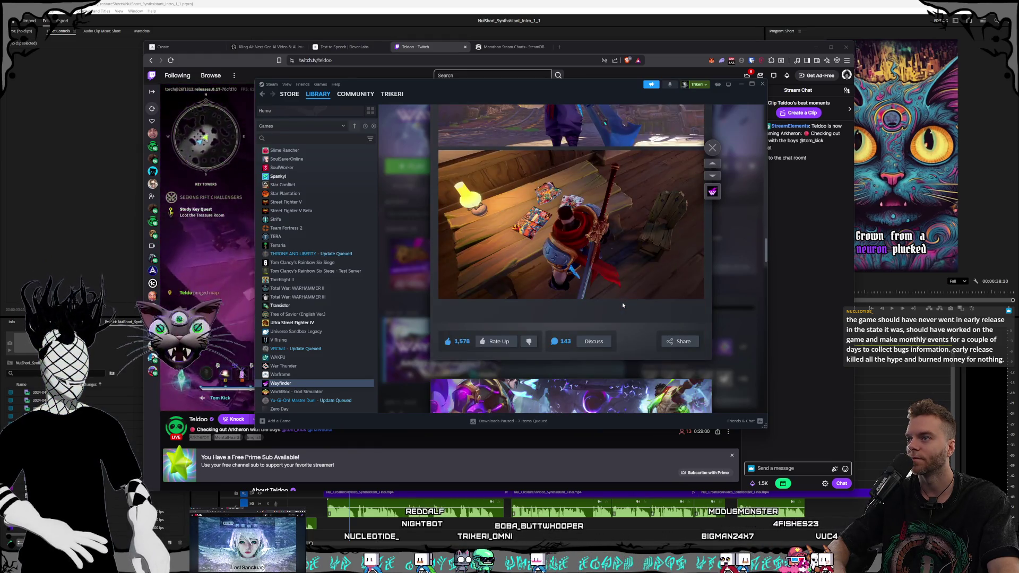
scroll(623, 305, "down", 3)
scroll(623, 306, "down", 3)
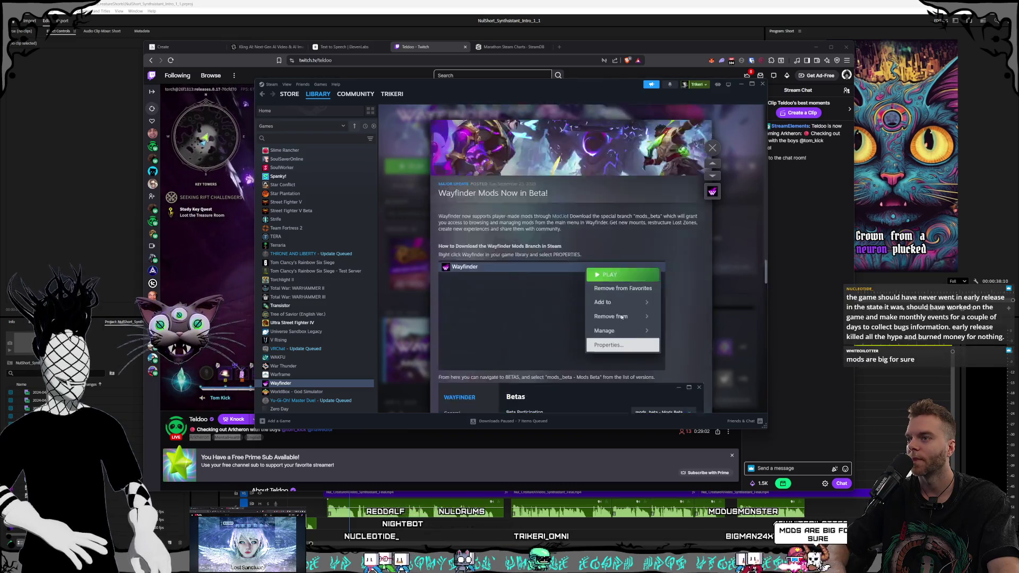
scroll(622, 314, "up", 8)
scroll(621, 318, "up", 10)
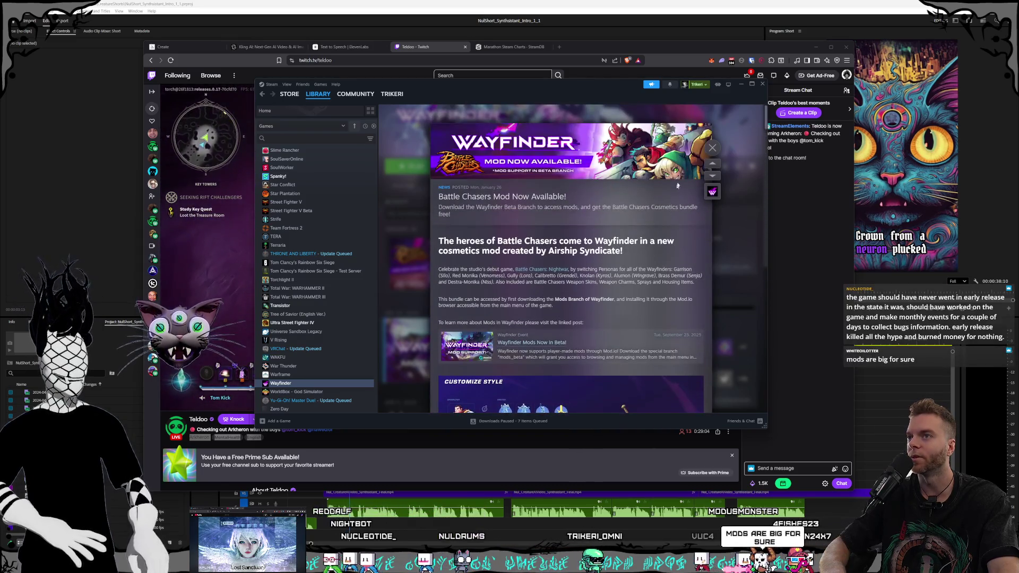
left_click(713, 149)
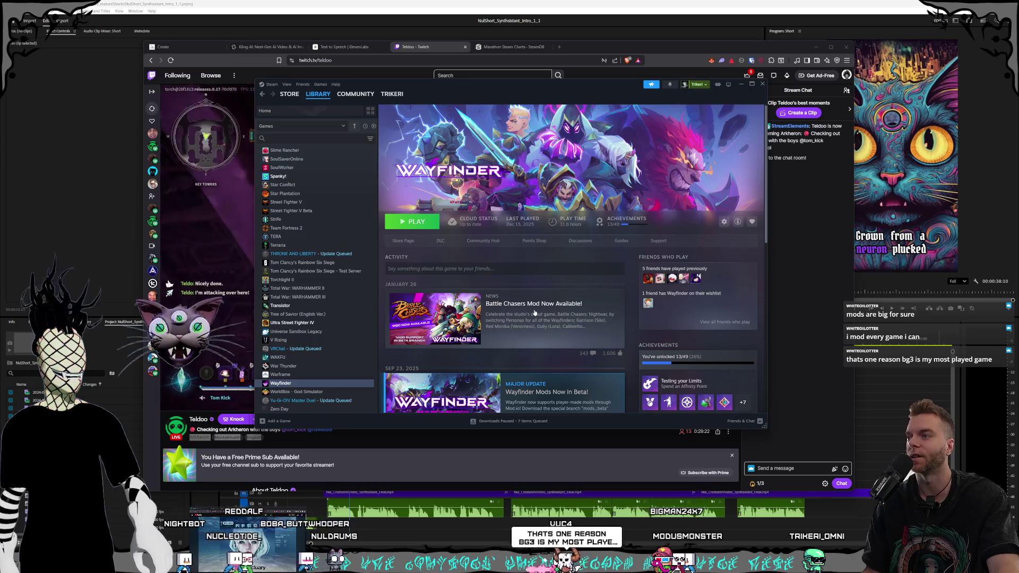
scroll(335, 320, "up", 1)
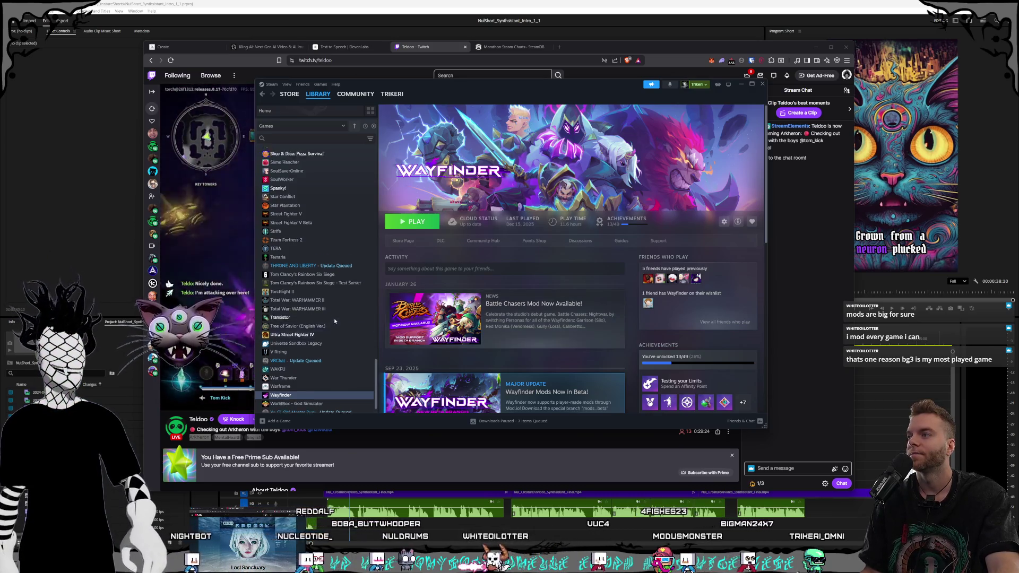
scroll(334, 321, "down", 1)
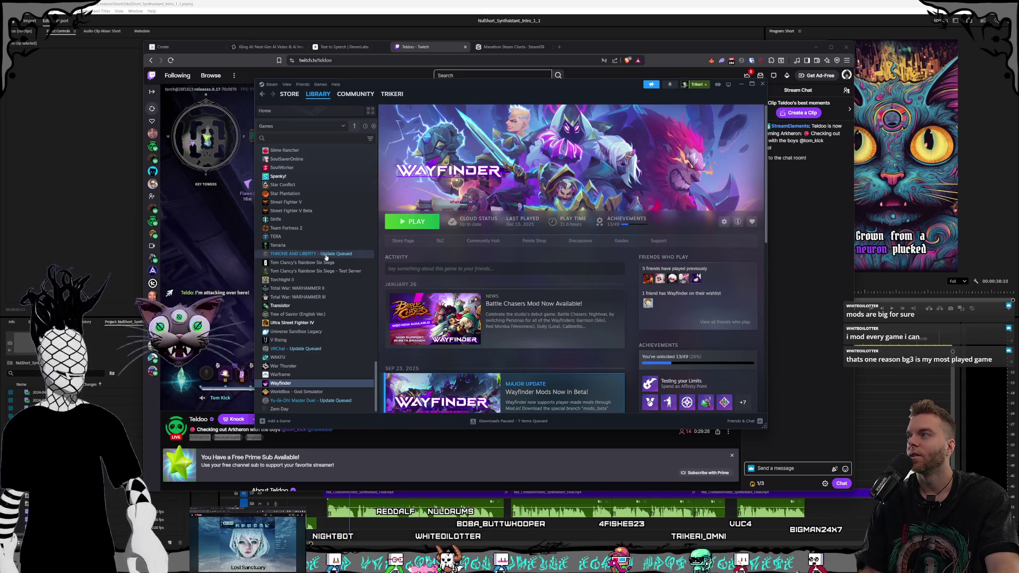
Open the THRONE AND LIBERTY library page, then minimize Steam to reveal the Twitch stream
left_click(325, 254)
left_click(328, 263)
left_click(329, 255)
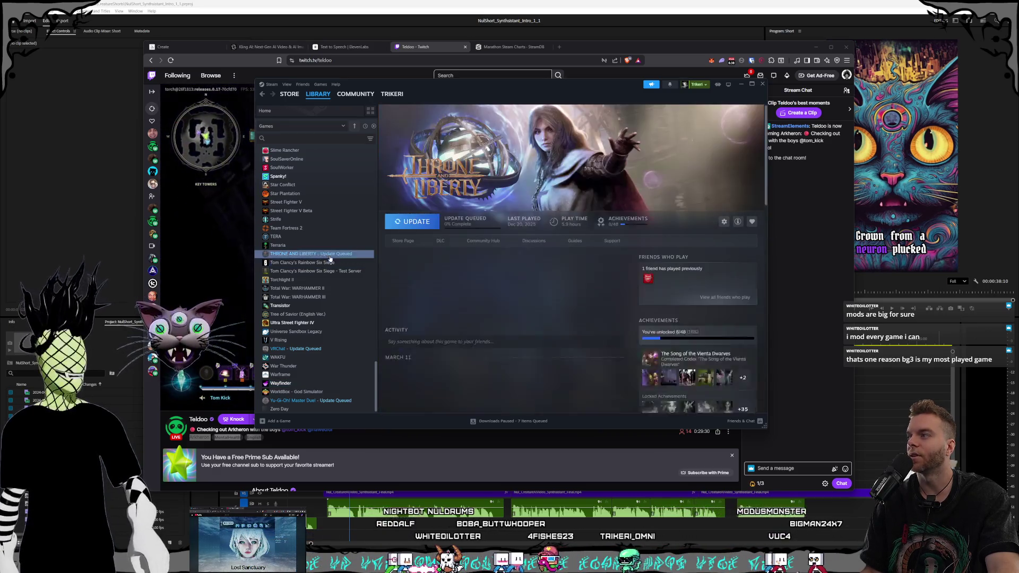
left_click(741, 86)
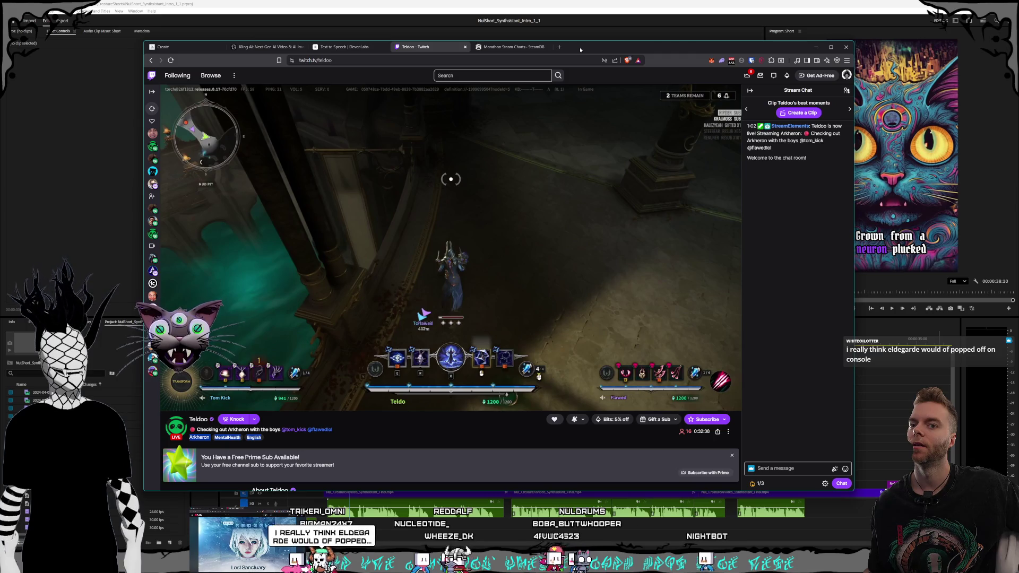
Close the Marathon Steam Charts tab and switch via Kling AI to the Midjourney Create tab
mouse_move(245, 386)
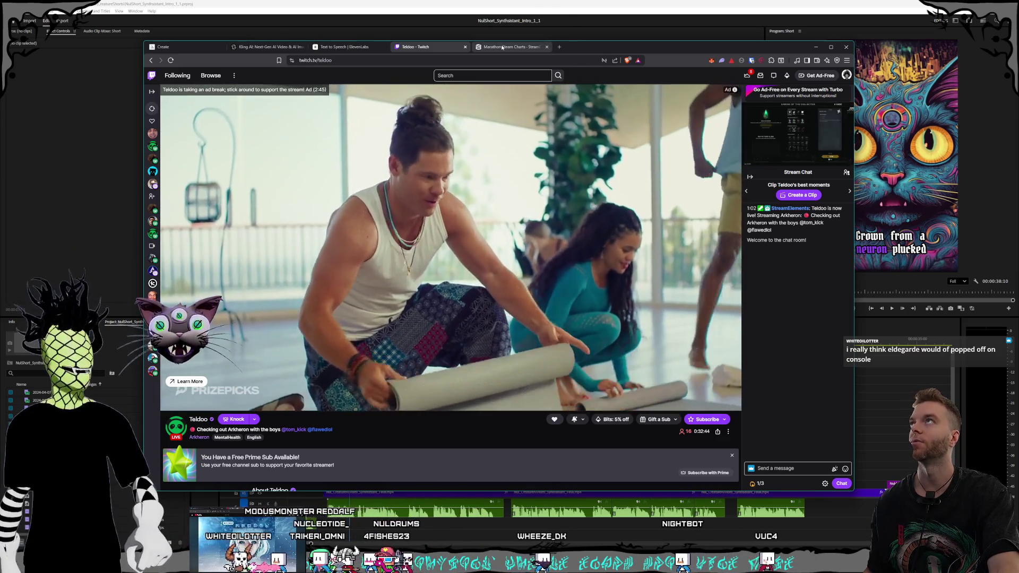
left_click(502, 47)
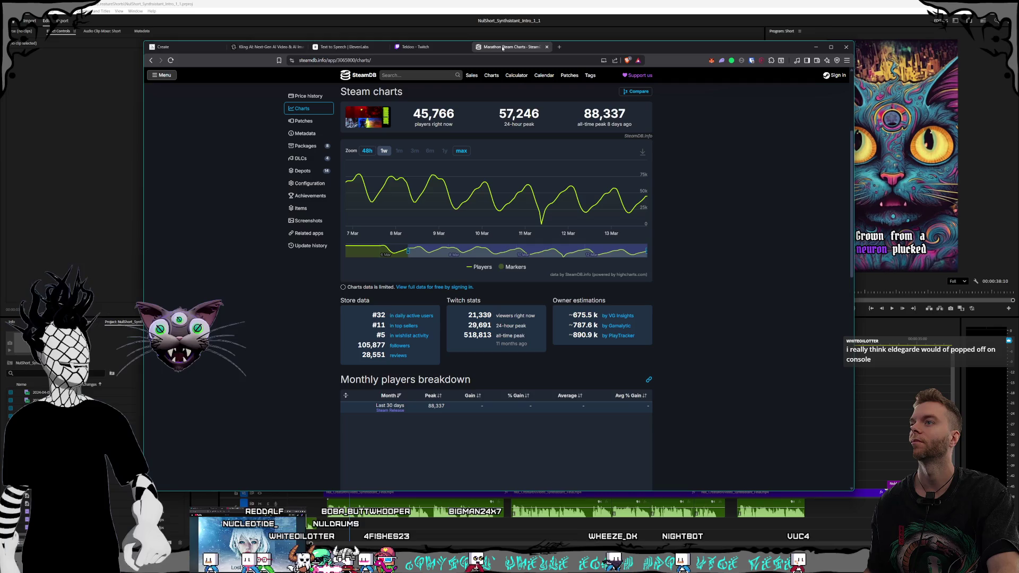
key("ctrl+w")
left_click(266, 47)
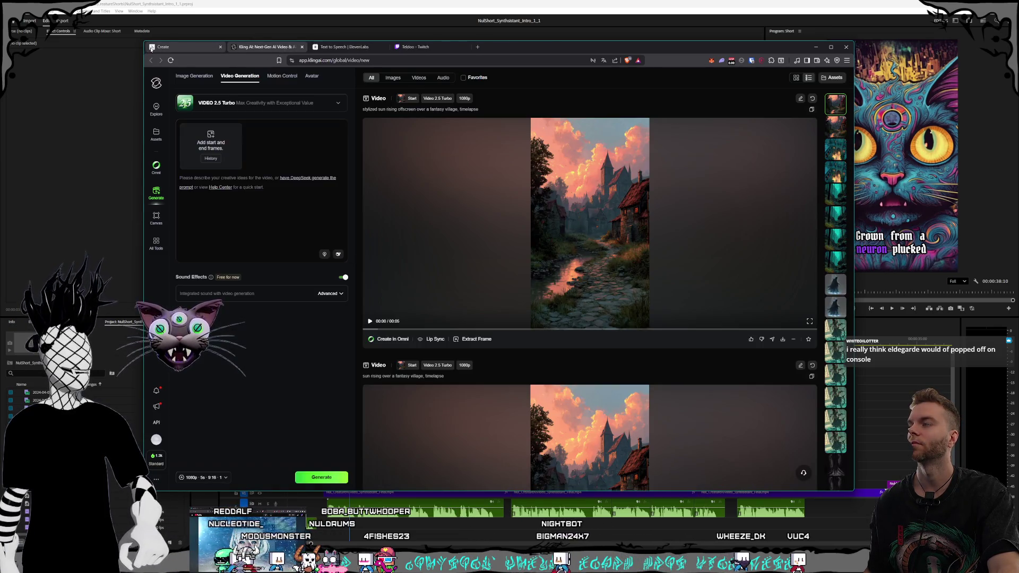
left_click(152, 48)
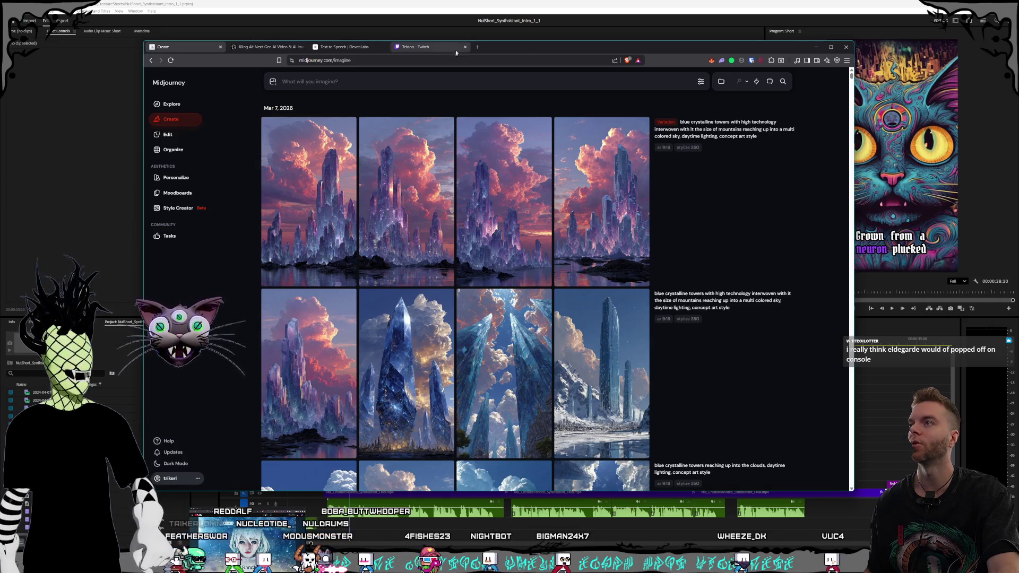
Switch from the Midjourney crystalline-tower grid back to the Twitch stream tab
left_click_drag(531, 47, 532, 48)
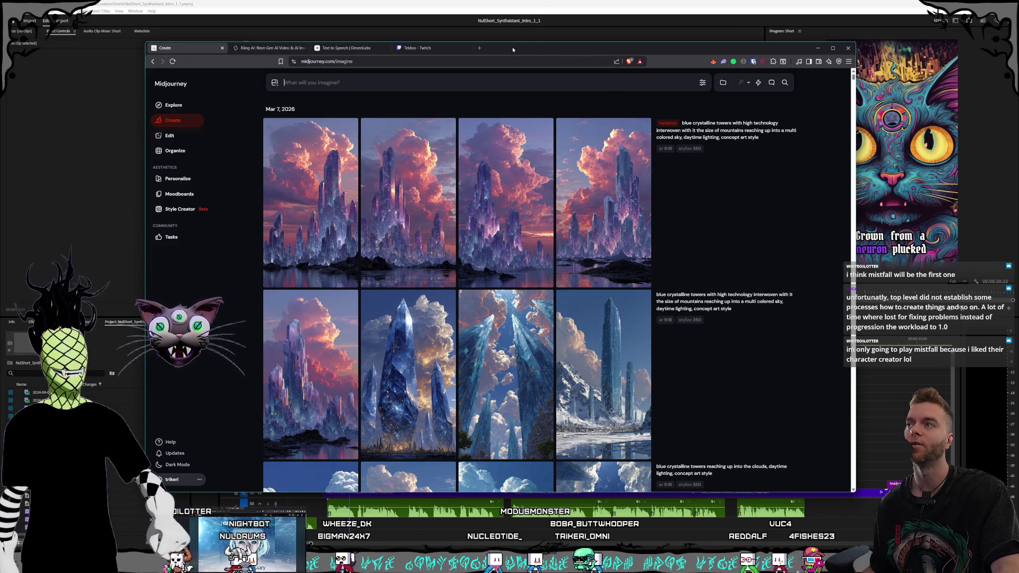
left_click_drag(511, 46, 517, 51)
left_click(436, 57)
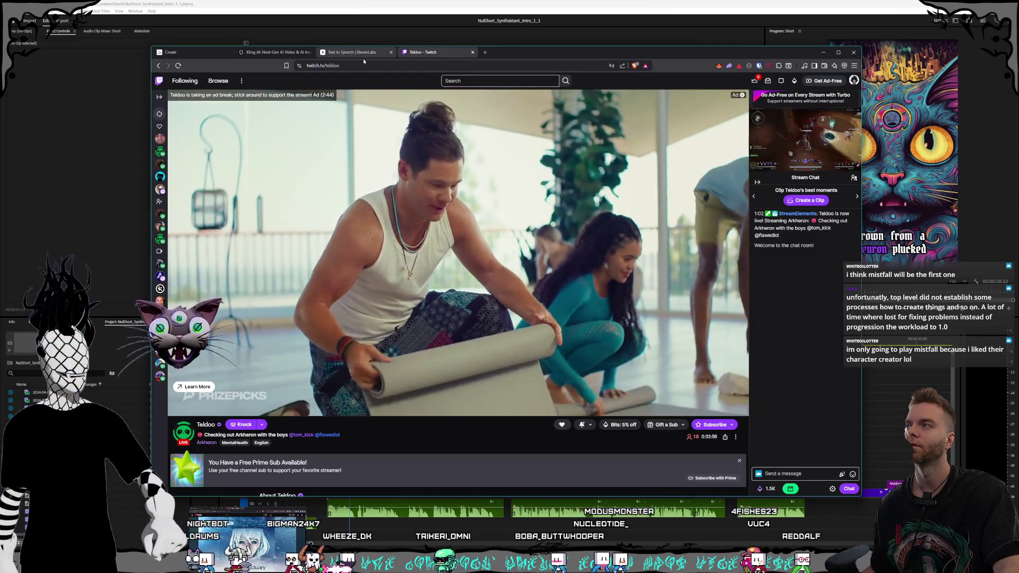
Bring the ElevenLabs Text to Speech tab forward and nudge the browser window slightly
left_click(362, 55)
left_click(450, 53)
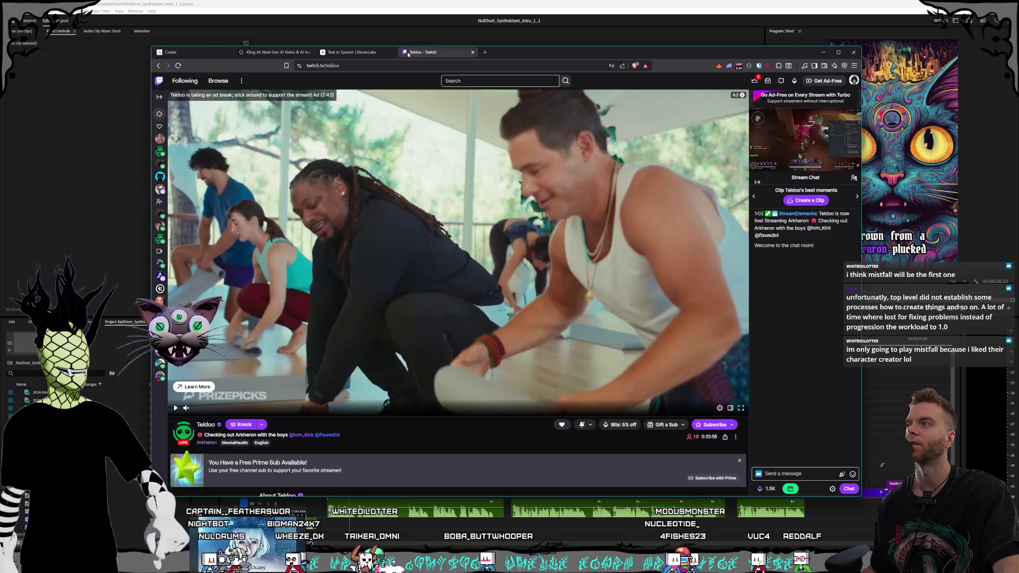
left_click(352, 52)
left_click_drag(515, 59, 520, 55)
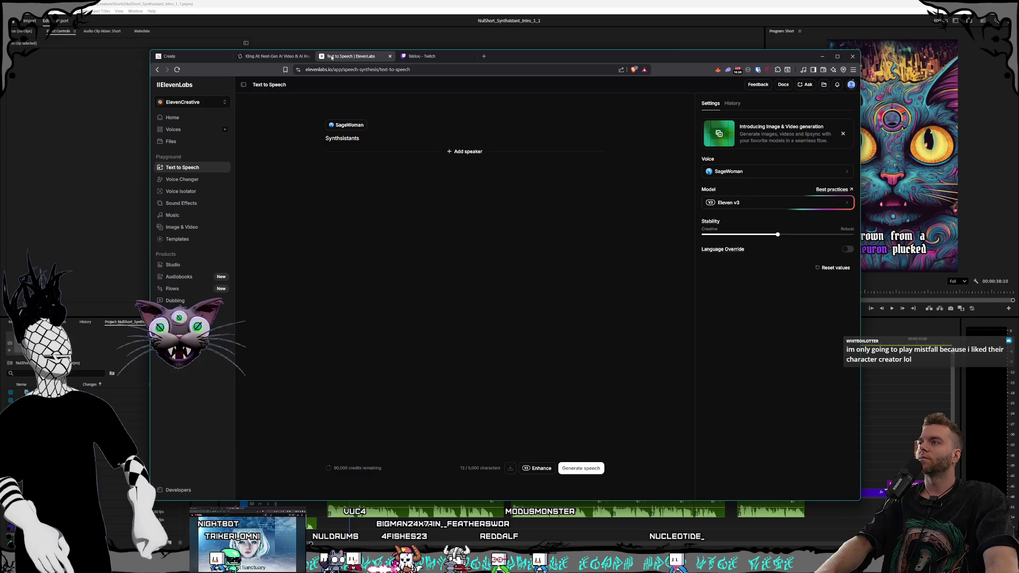
Return to the Midjourney Create tab and pop a new blank tab out into its own window
left_click(268, 55)
key("ctrl+shift+Tab")
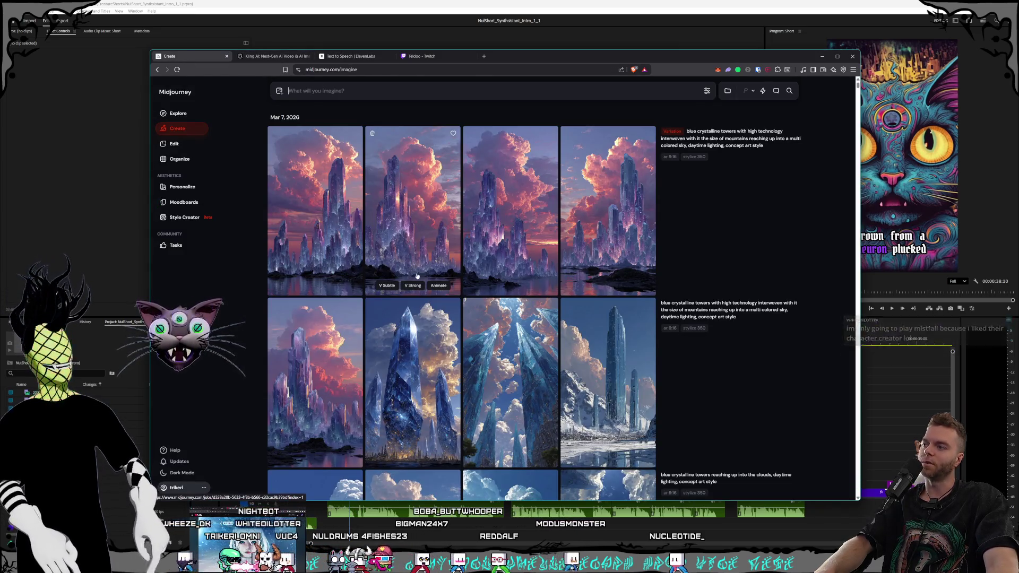
left_click(484, 56)
mouse_move(517, 56)
left_mouse_down()
mouse_move(530, 53)
mouse_move(470, 94)
mouse_move(466, 82)
left_mouse_up()
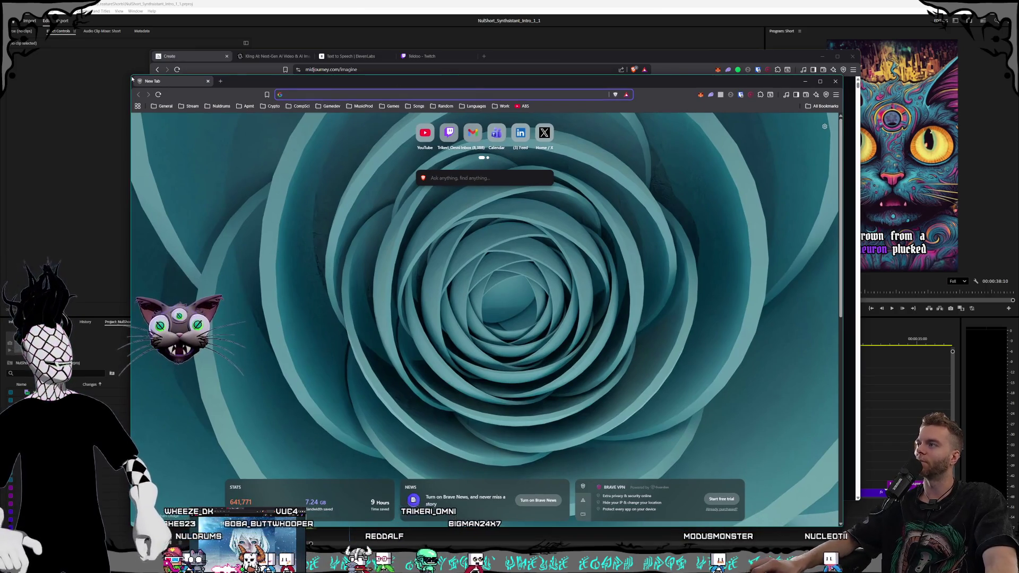
Shrink the new-tab window, park it at the left edge, and open File Explorer
mouse_move(132, 78)
left_mouse_down()
mouse_move(217, 129)
mouse_move(227, 123)
mouse_move(204, 106)
left_mouse_up()
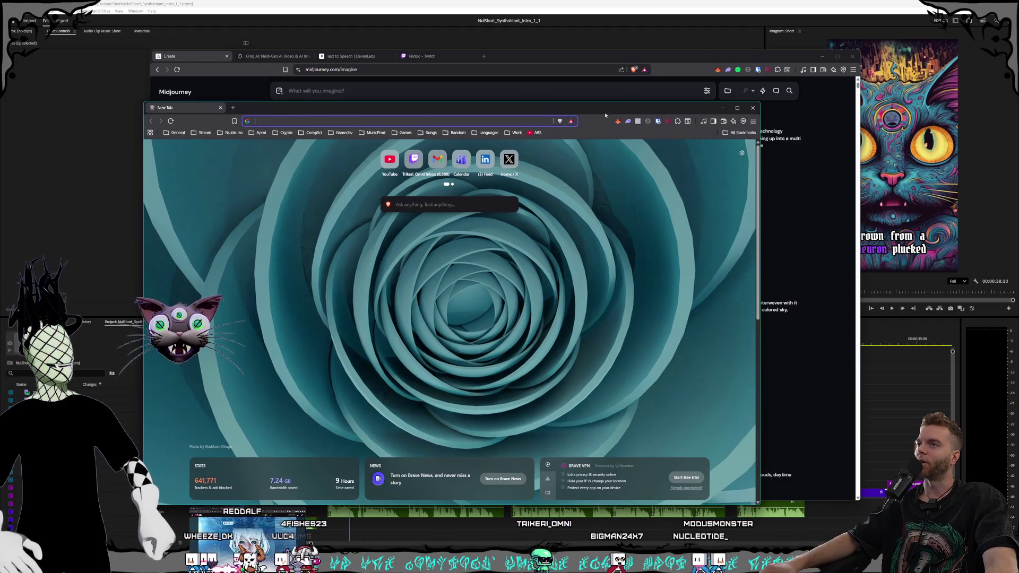
left_click_drag(605, 115, 0, 138)
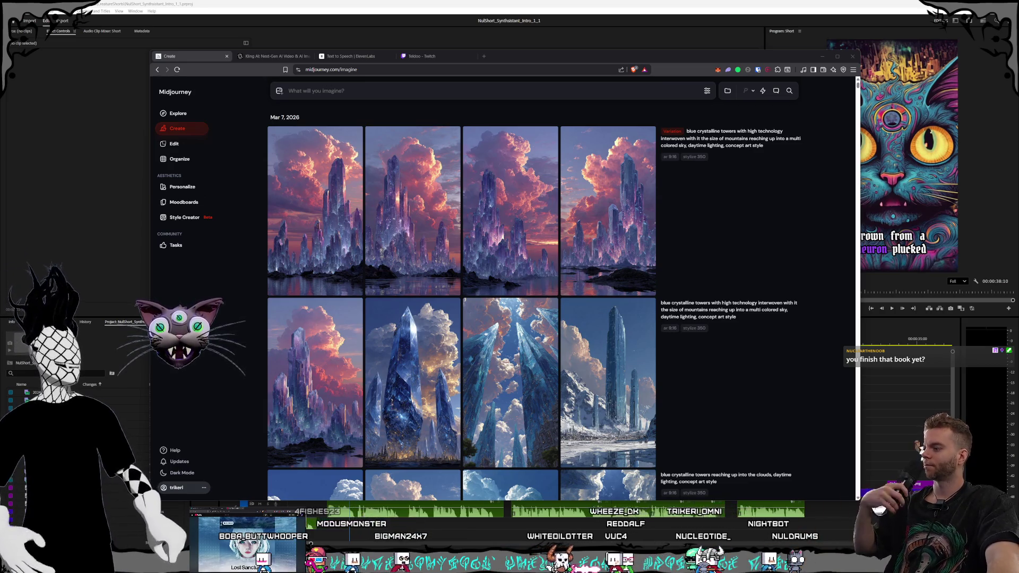
key("super+e")
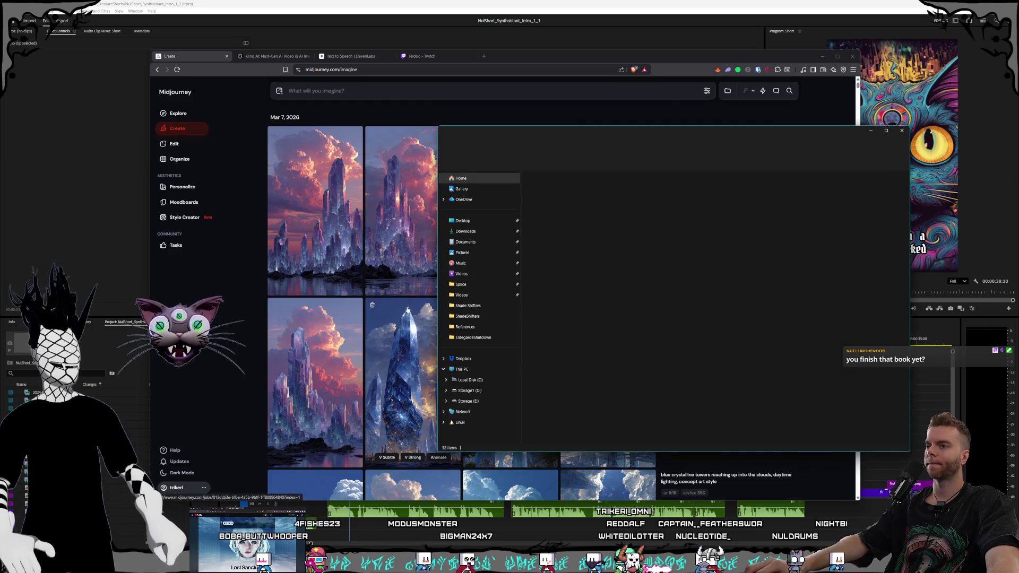
Move File Explorer up-left and select the shadow wraith and aaron-sims-creative recent images
left_click_drag(618, 127, 495, 98)
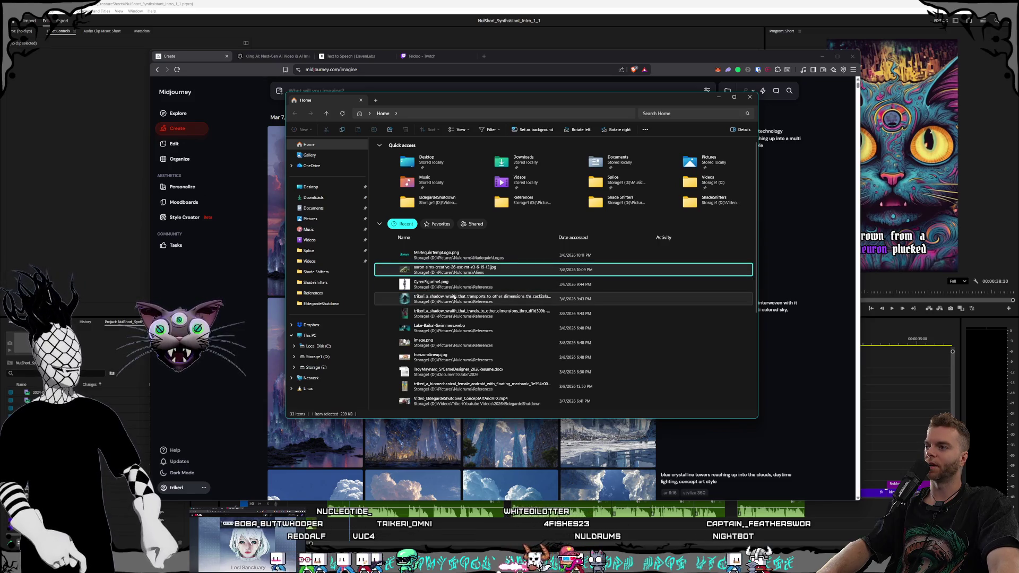
left_click(454, 299)
left_click(464, 272)
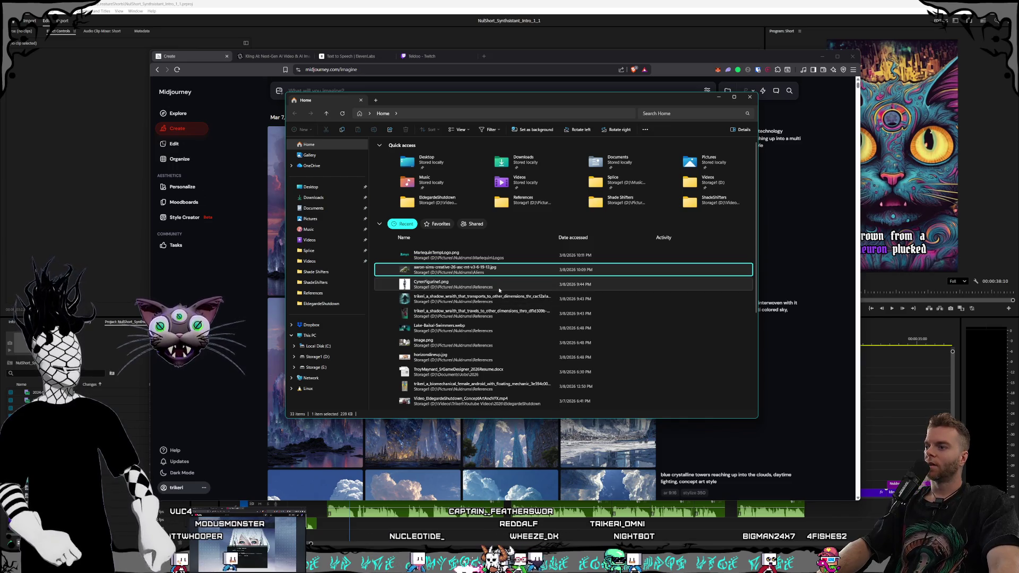
scroll(498, 290, "down", 5)
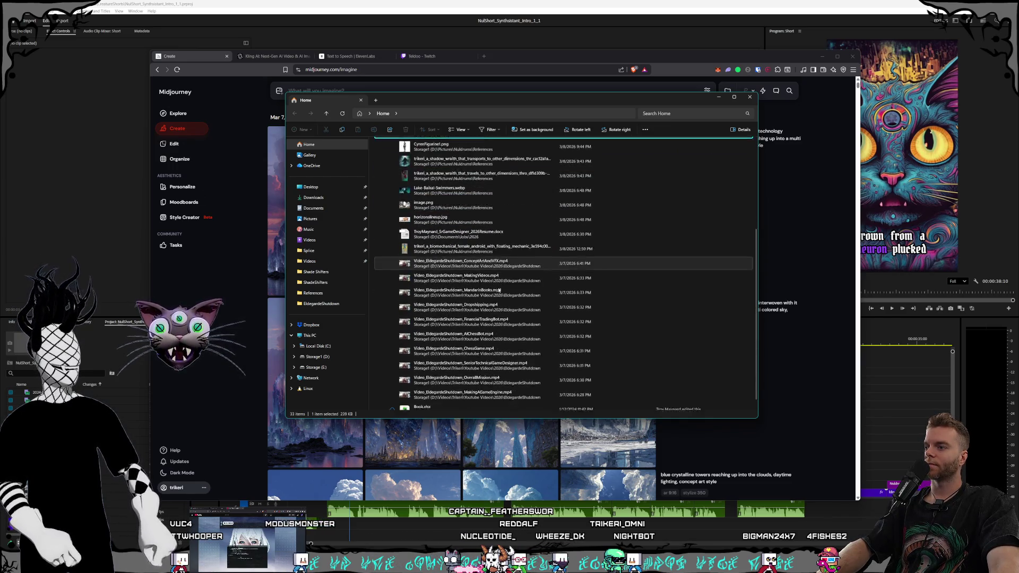
scroll(499, 290, "up", 5)
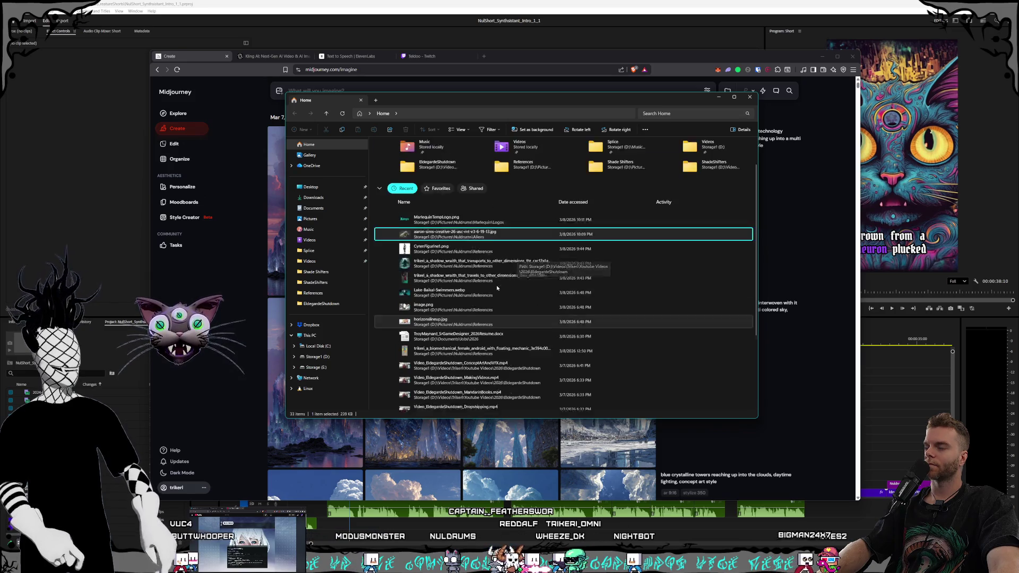
Navigate to Storage1 (D:) > Videos > Nuldrums > Shorts > Creatures > ShadeShifters and select Rough1
left_click(317, 358)
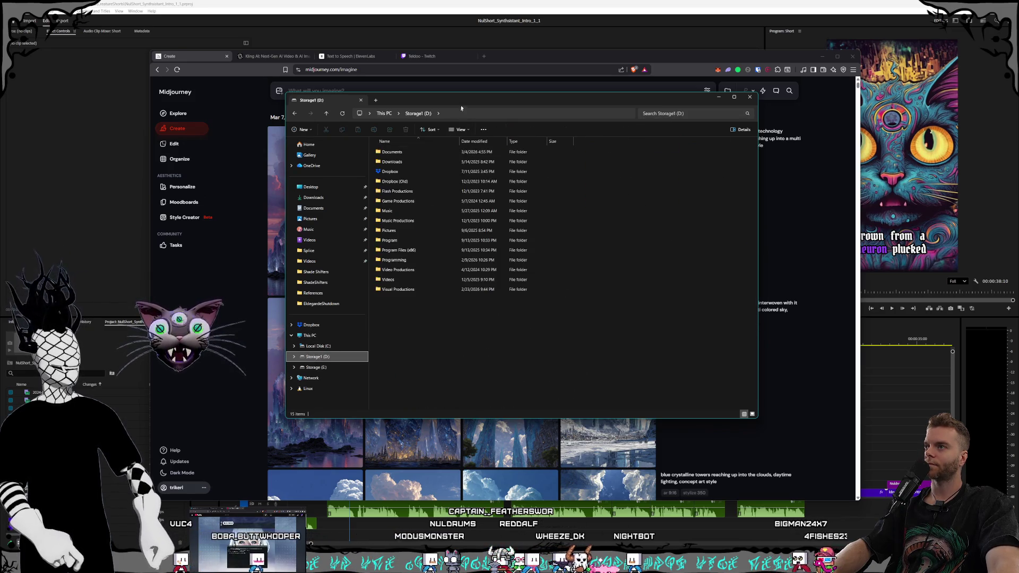
double_click(385, 283)
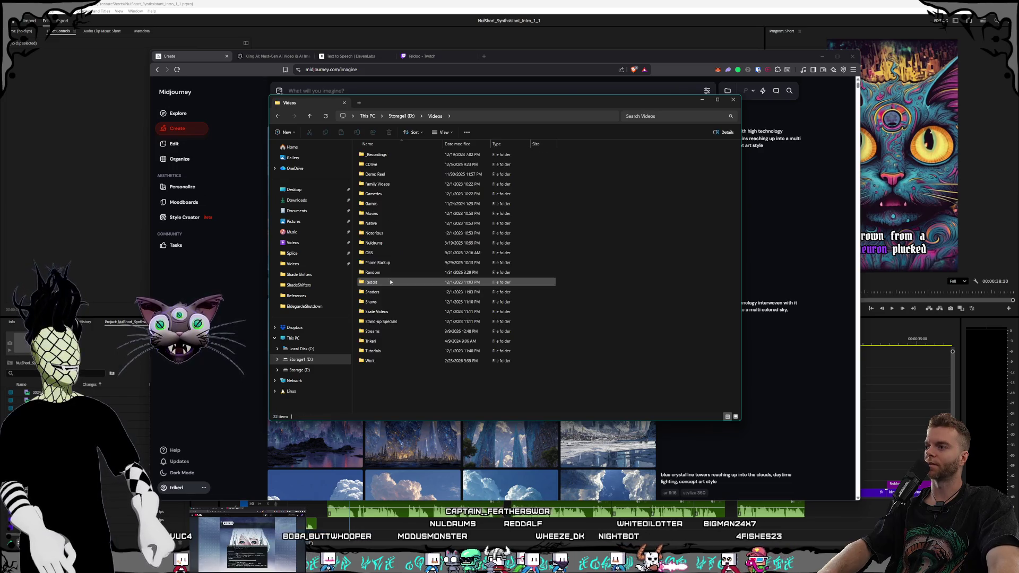
double_click(374, 243)
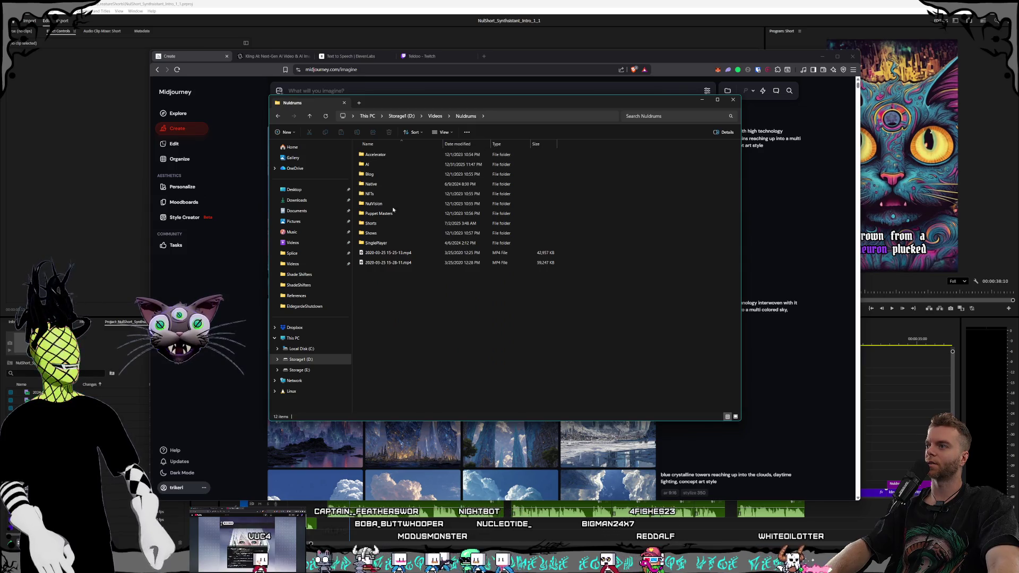
double_click(391, 224)
double_click(382, 165)
double_click(375, 160)
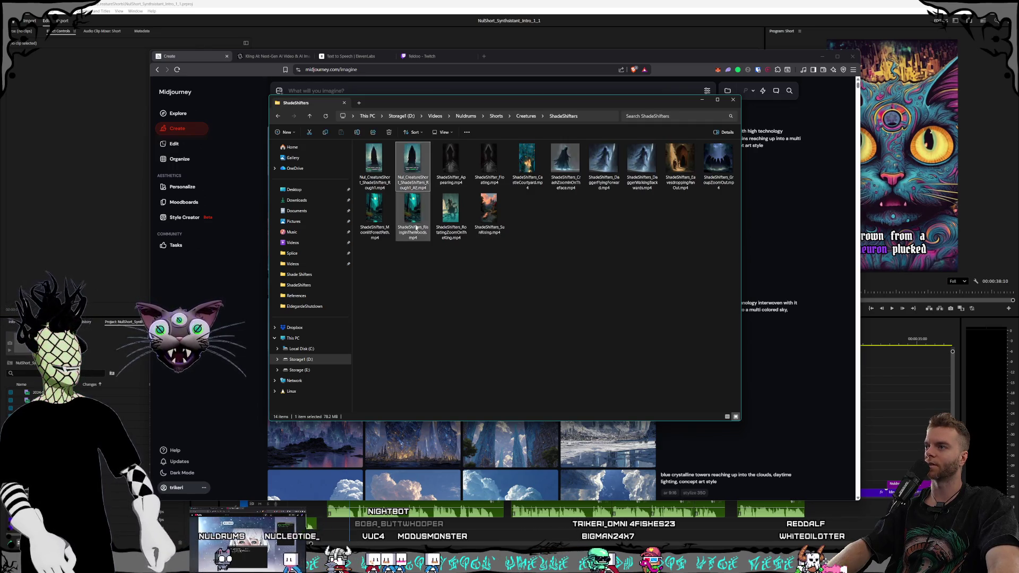
left_click(374, 164)
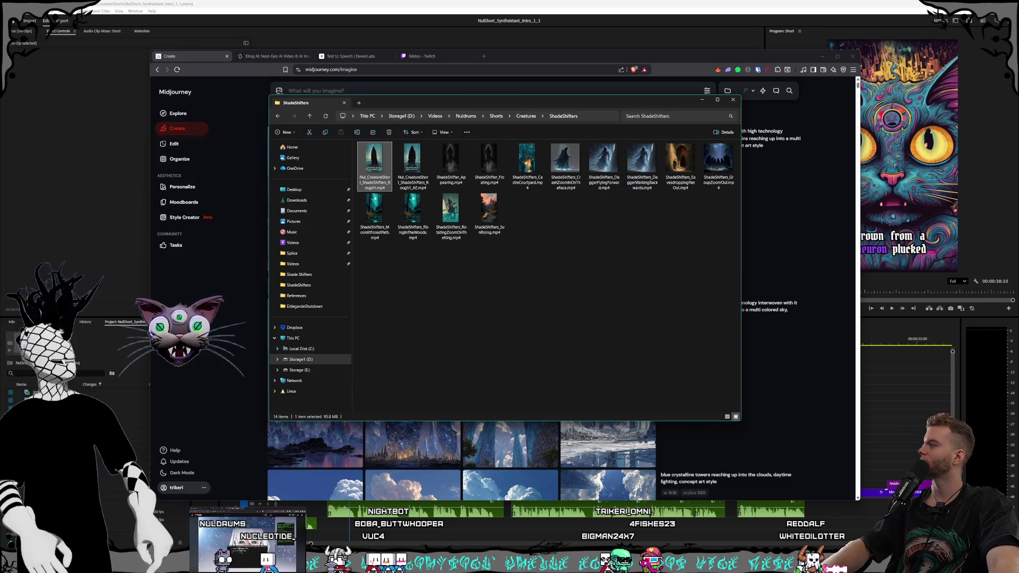
left_click(381, 148)
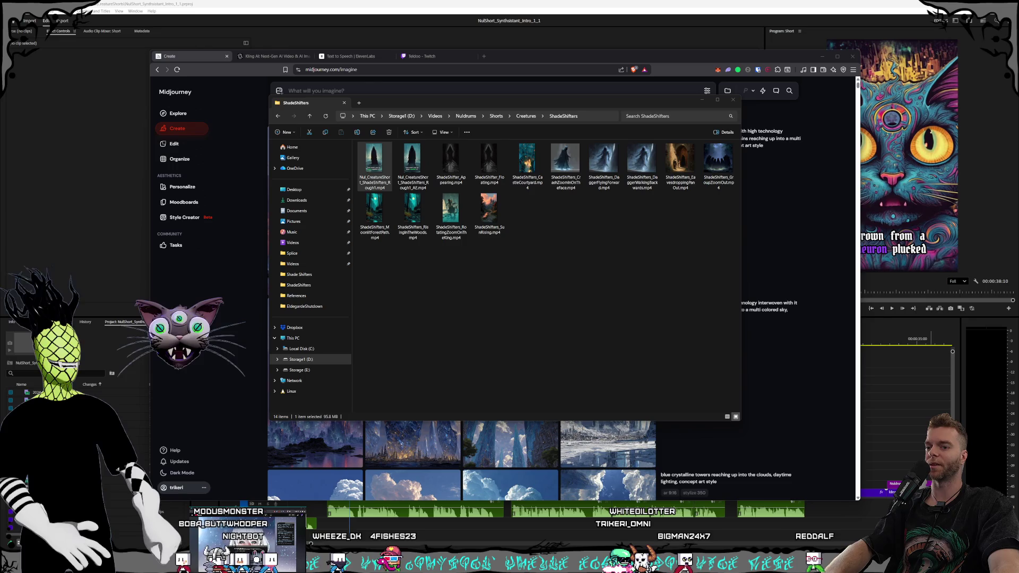
key("super+n")
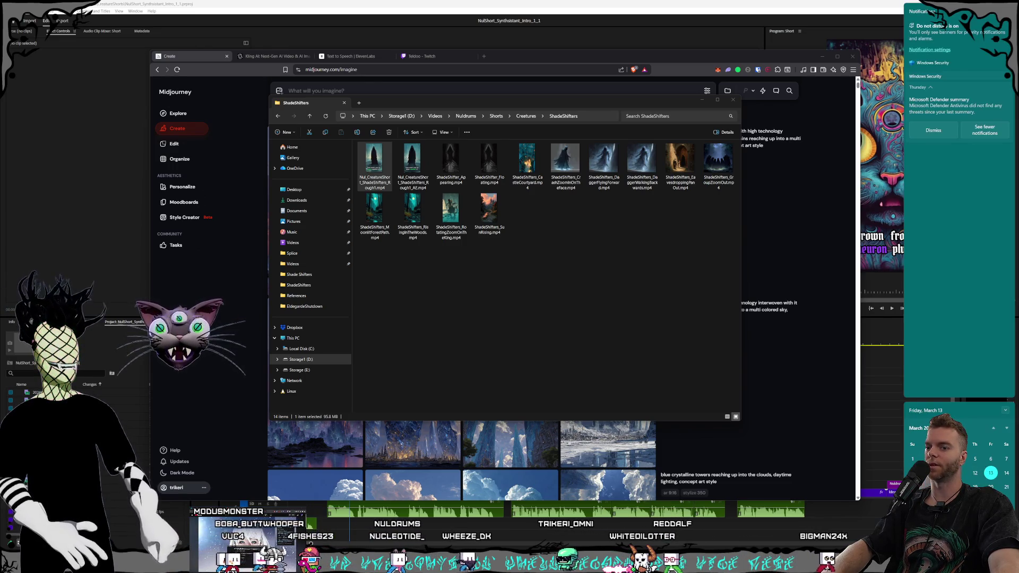
key("super+n")
left_click(379, 181)
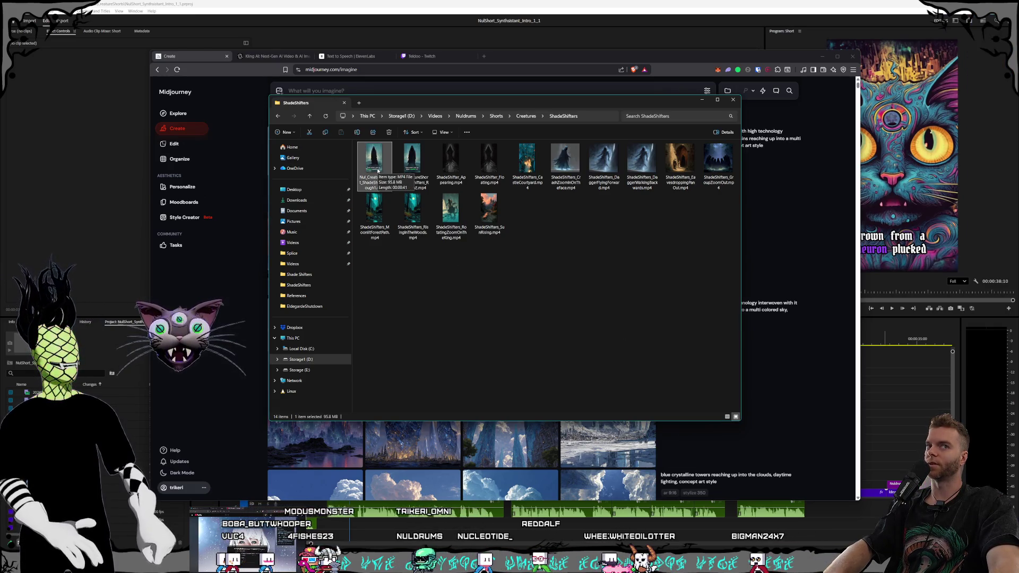
double_click(377, 171)
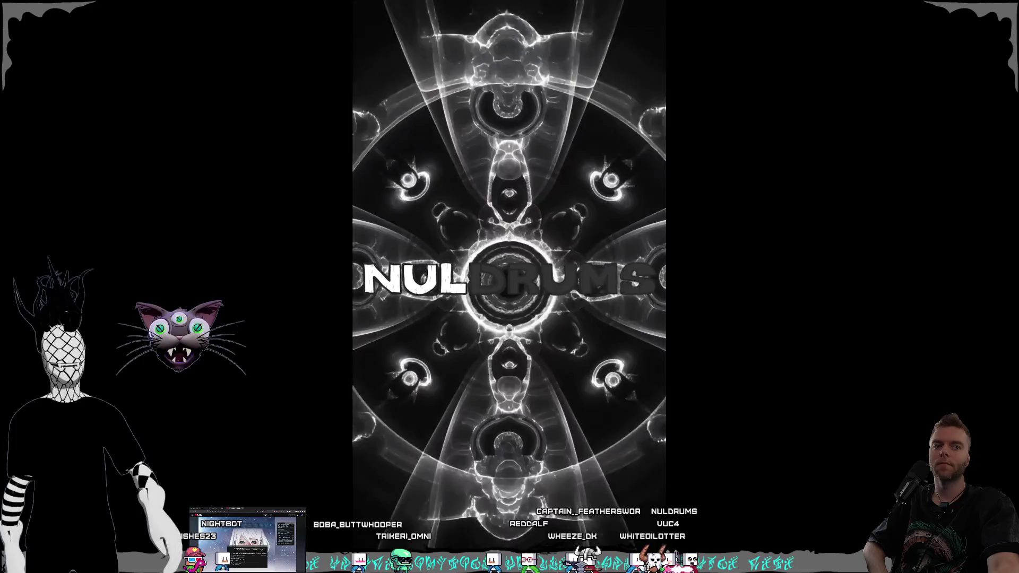
mouse_move(538, 531)
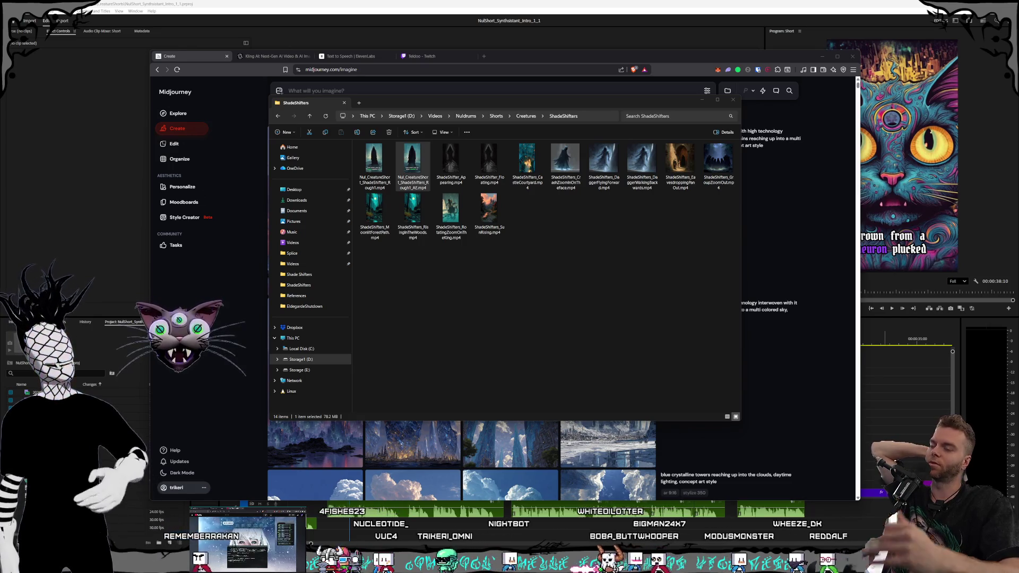
Select the ShadeShifters Rough1_AE video, clear the selection, then show the desktop with Win+D
left_click(481, 378)
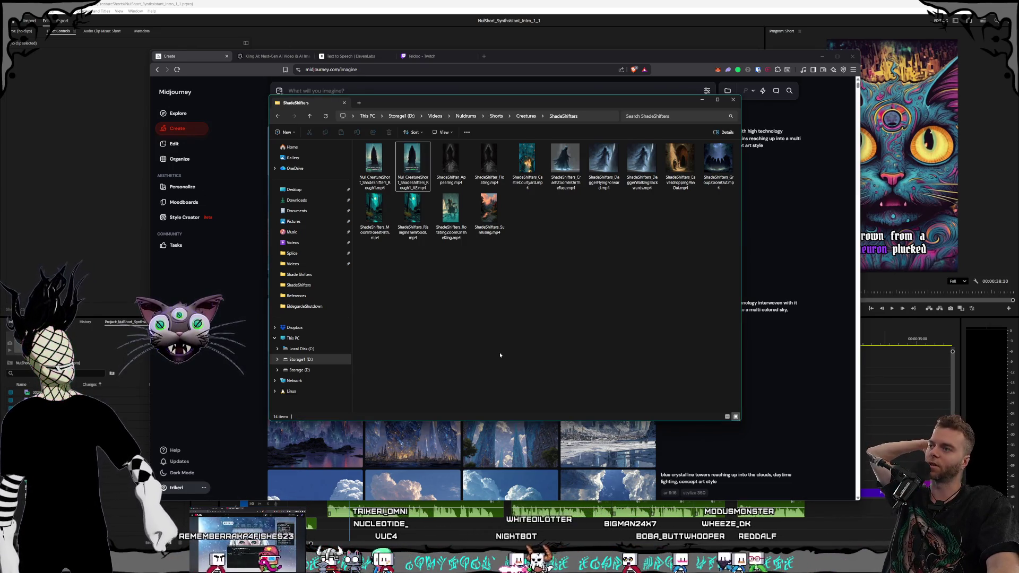
left_click(418, 172)
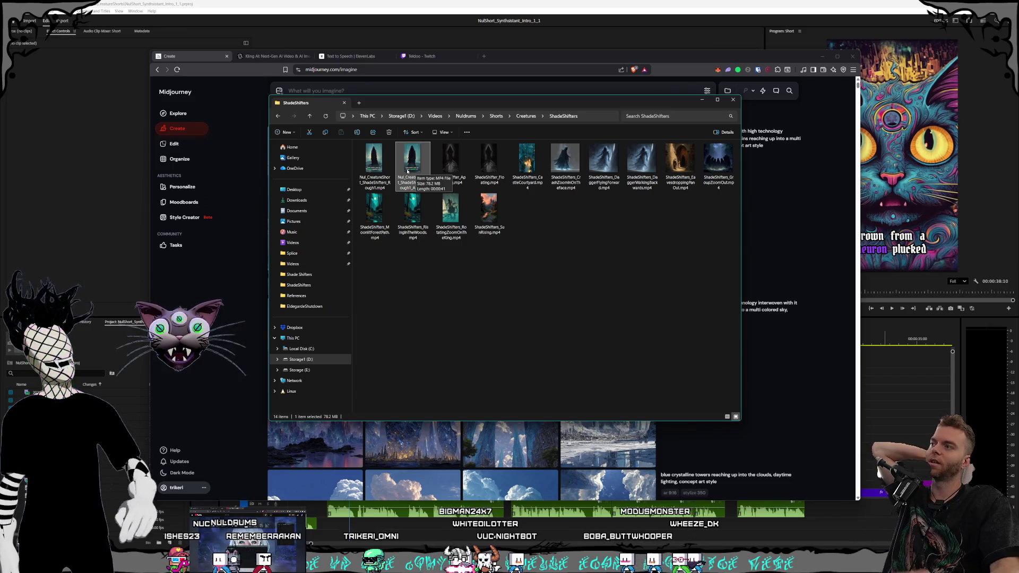
left_click(496, 346)
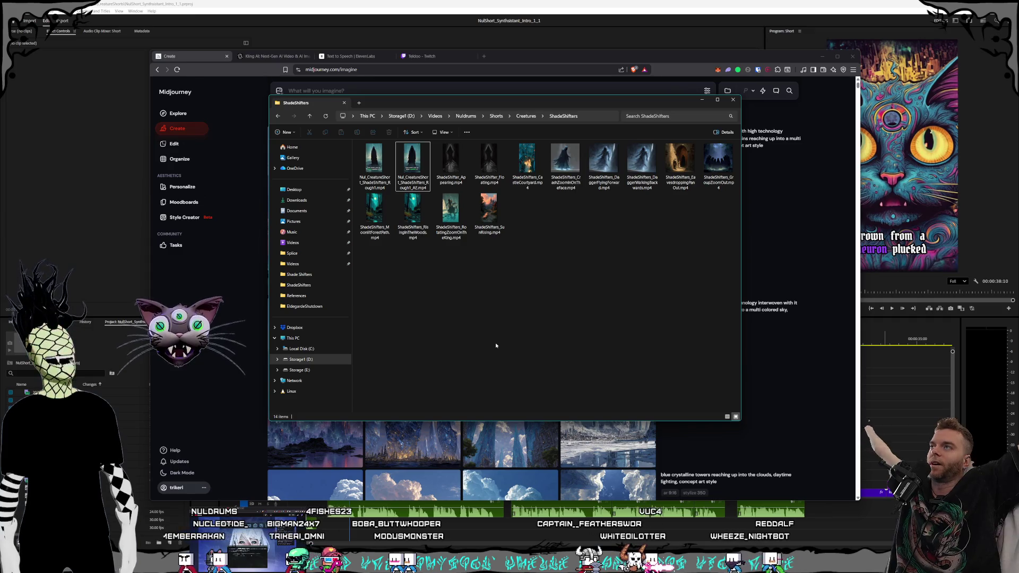
key("super+d")
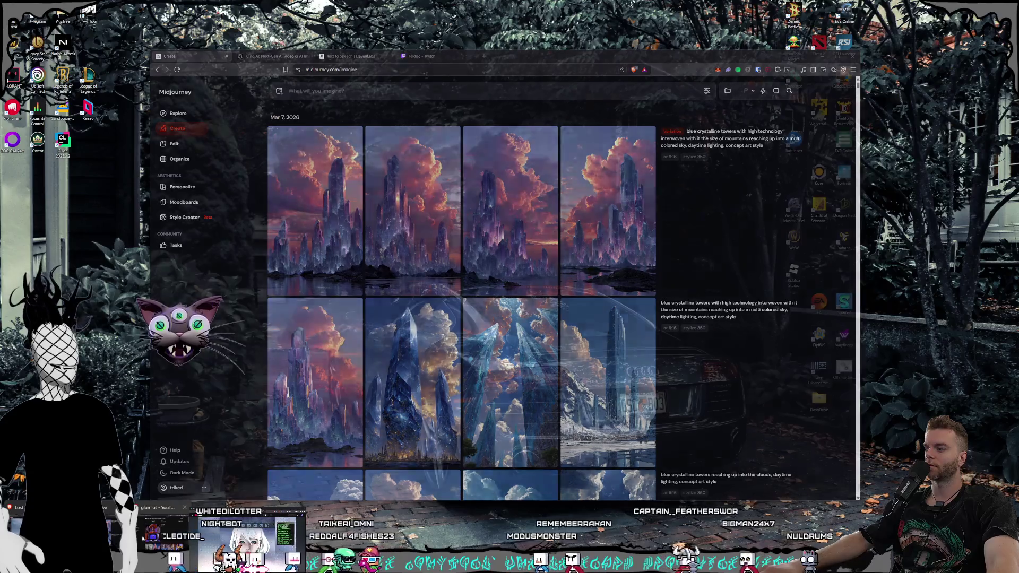
Restore the minimized windows and merge the YouTube tab into the main Brave window
key("super+d")
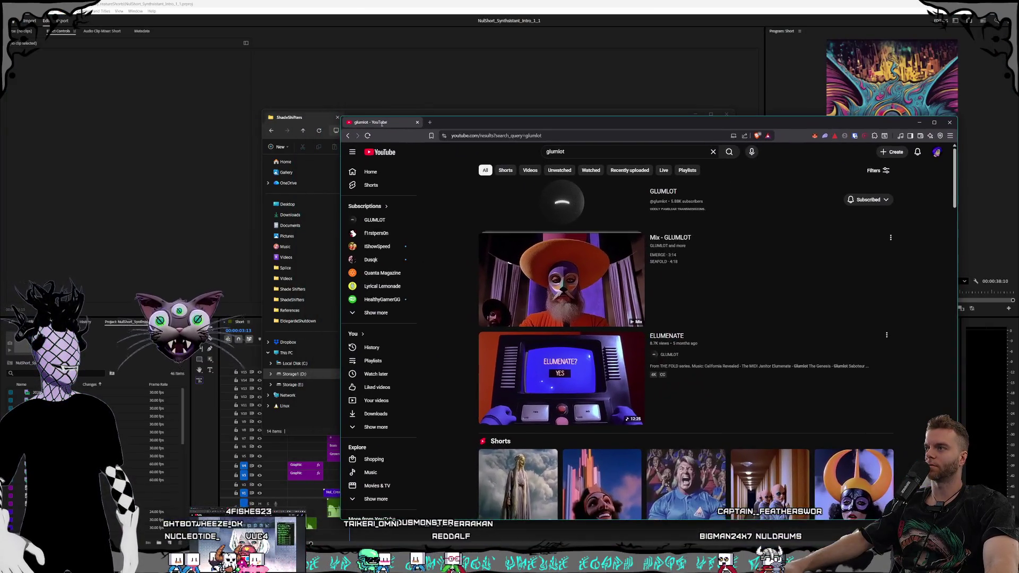
mouse_move(381, 123)
left_mouse_down()
mouse_move(95, 151)
mouse_move(71, 142)
left_mouse_up()
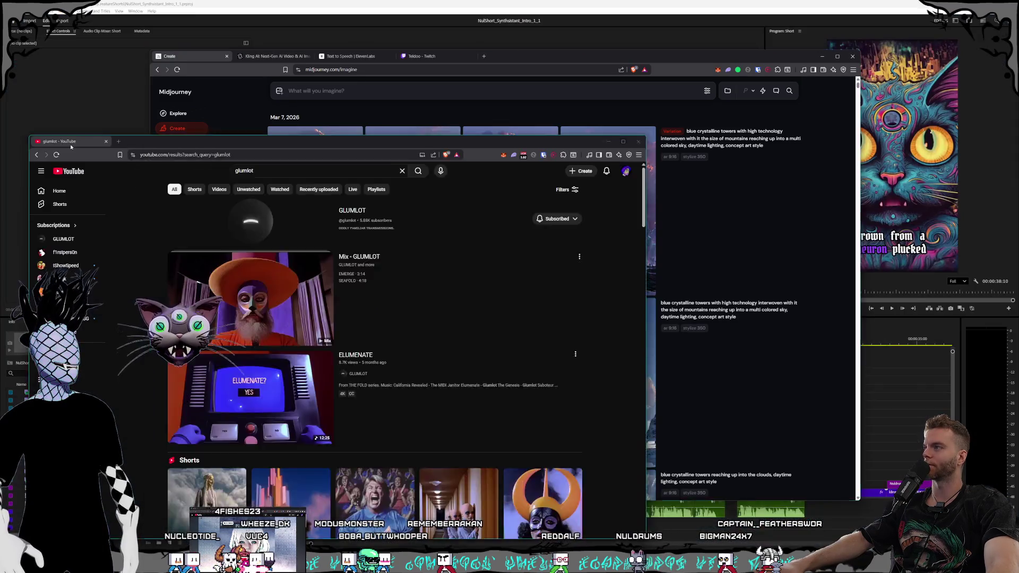
left_click_drag(71, 146, 551, 70)
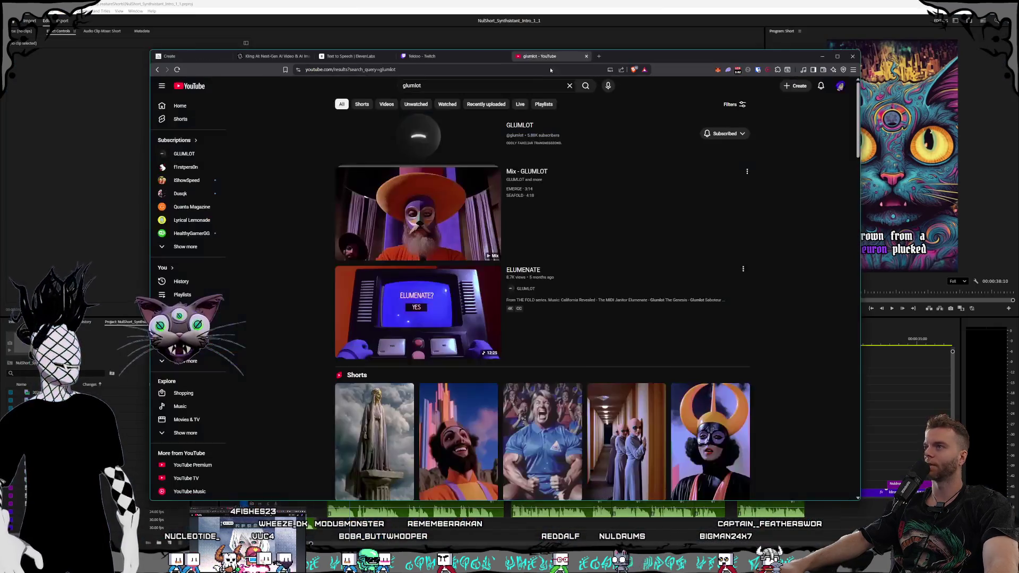
Open the GLUMLOT channel and browse its Shorts grid
left_click(522, 127)
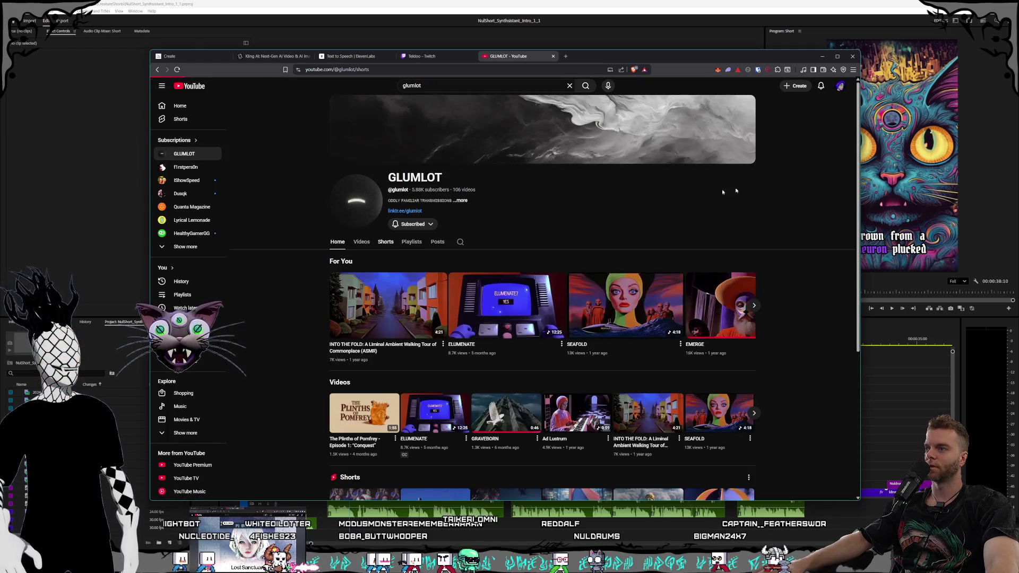
scroll(606, 170, "down", 1)
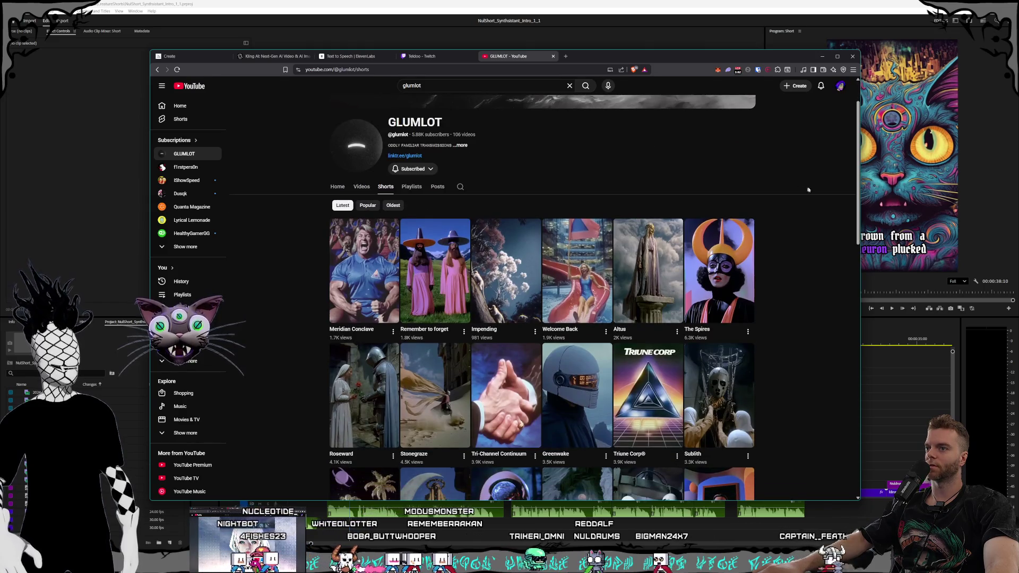
scroll(794, 187, "down", 1)
scroll(512, 238, "up", 2)
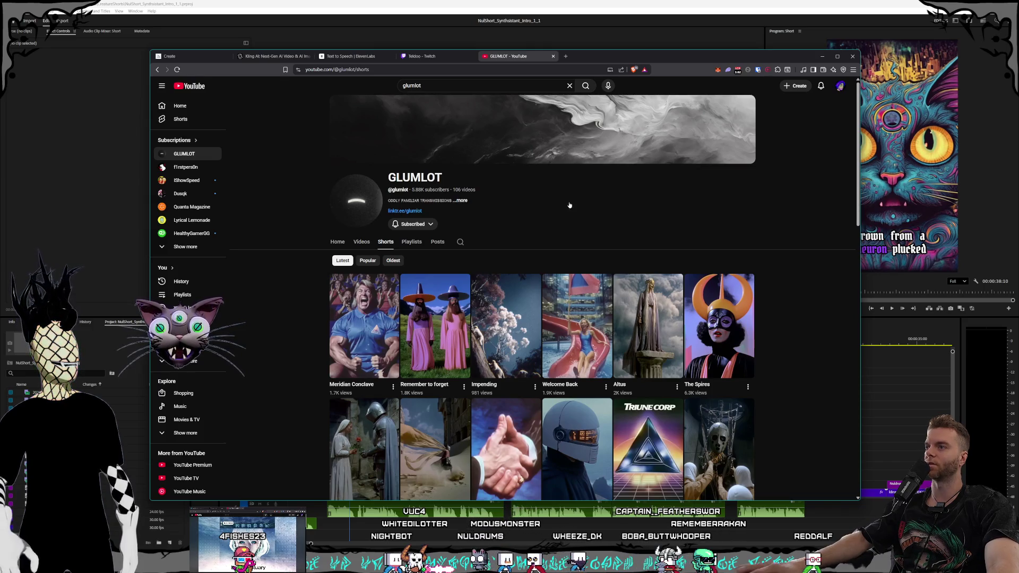
scroll(729, 210, "down", 2)
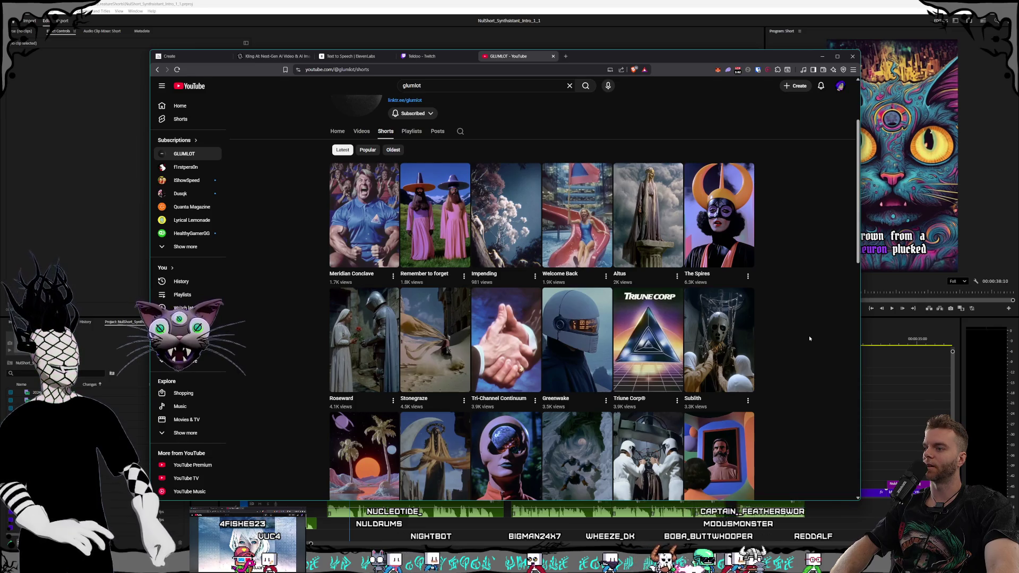
scroll(810, 338, "down", 2)
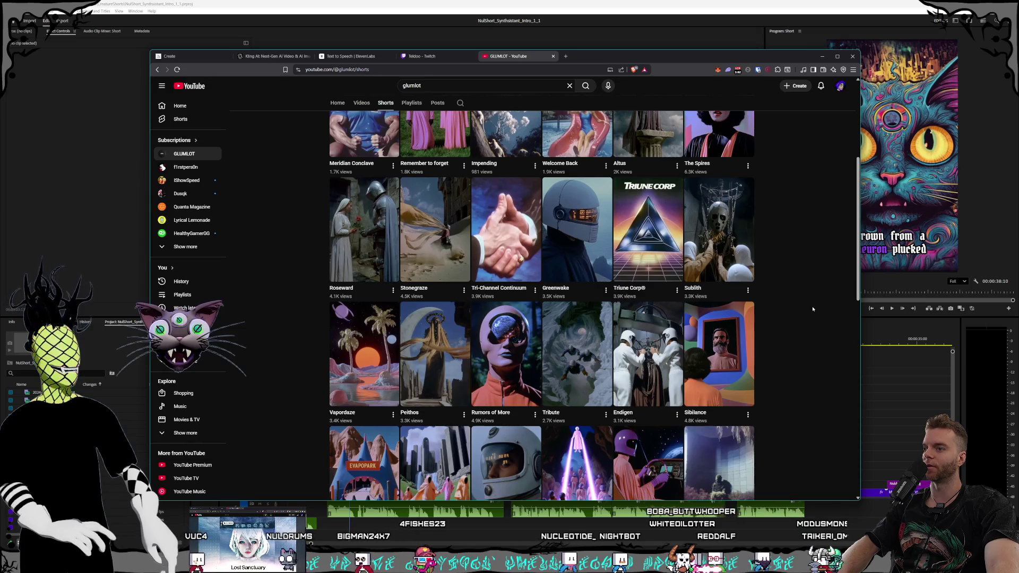
scroll(815, 308, "up", 1)
scroll(815, 307, "up", 5)
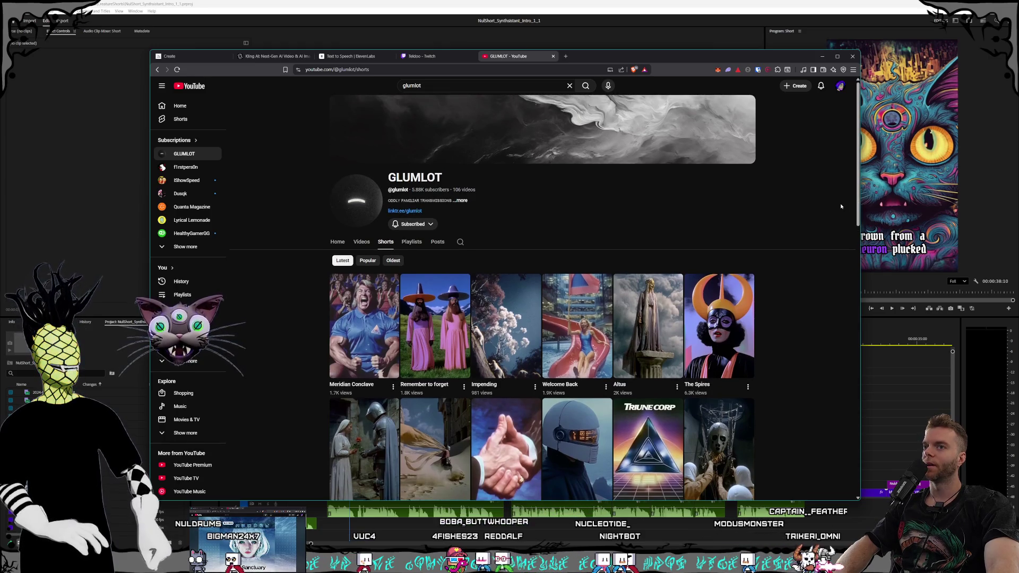
left_click_drag(859, 202, 856, 202)
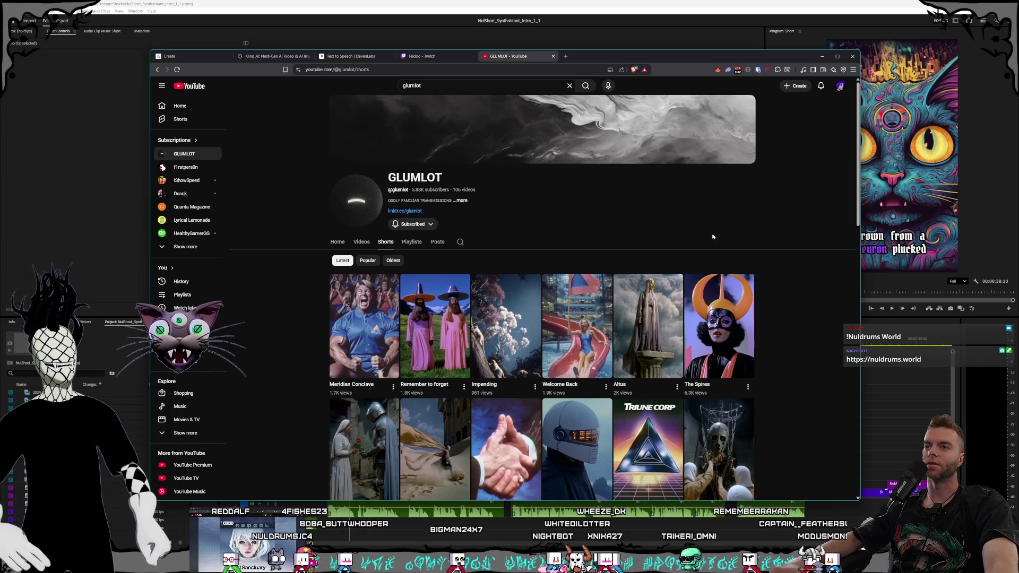
Open a new Brave tab and load nuldrums.world
left_click(567, 56)
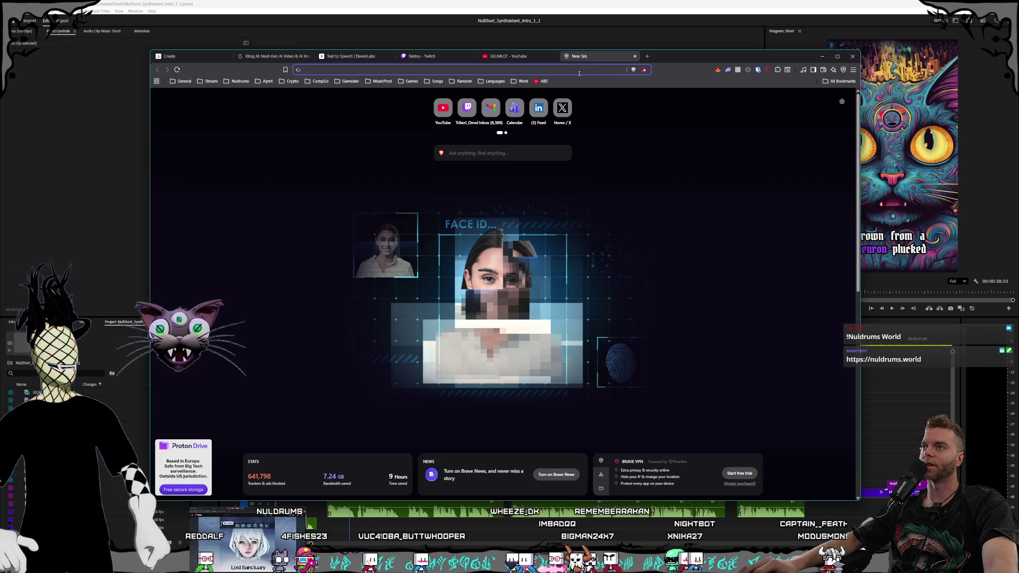
type("nuldrums.worl")
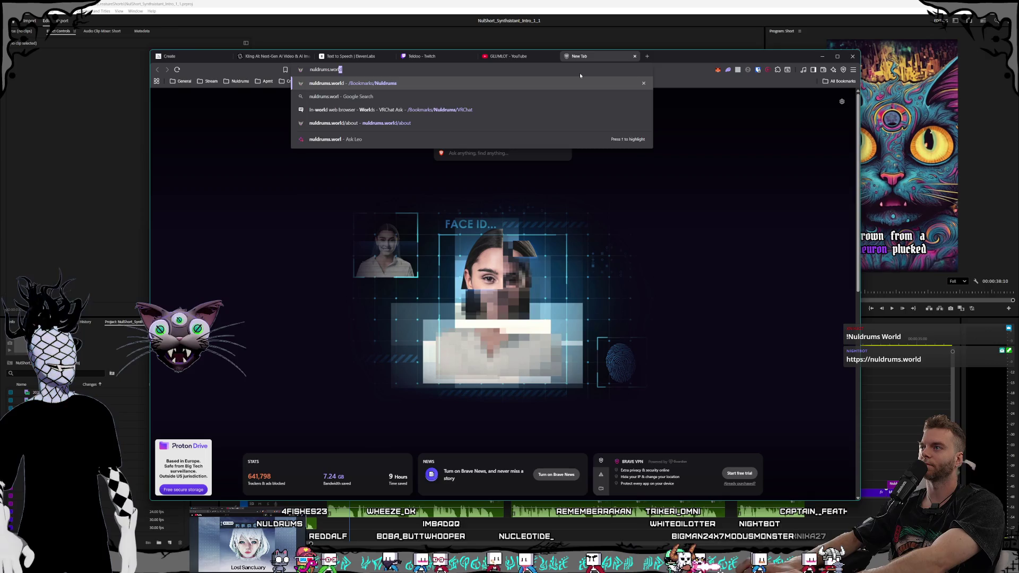
key("Return")
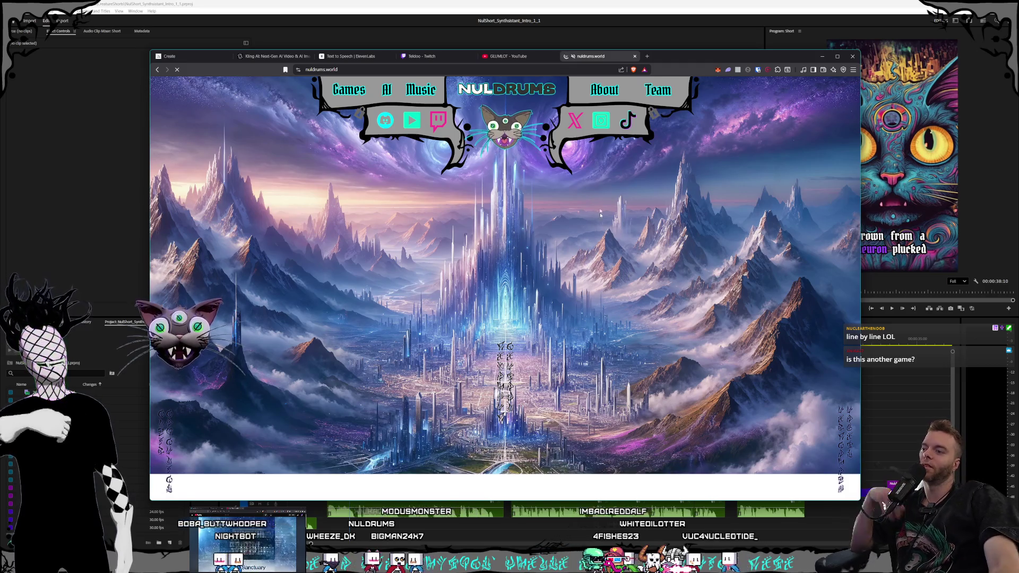
Flip between the GLUMLOT Shorts tab and the nuldrums.world tab, scrolling the Shorts
left_click(508, 56)
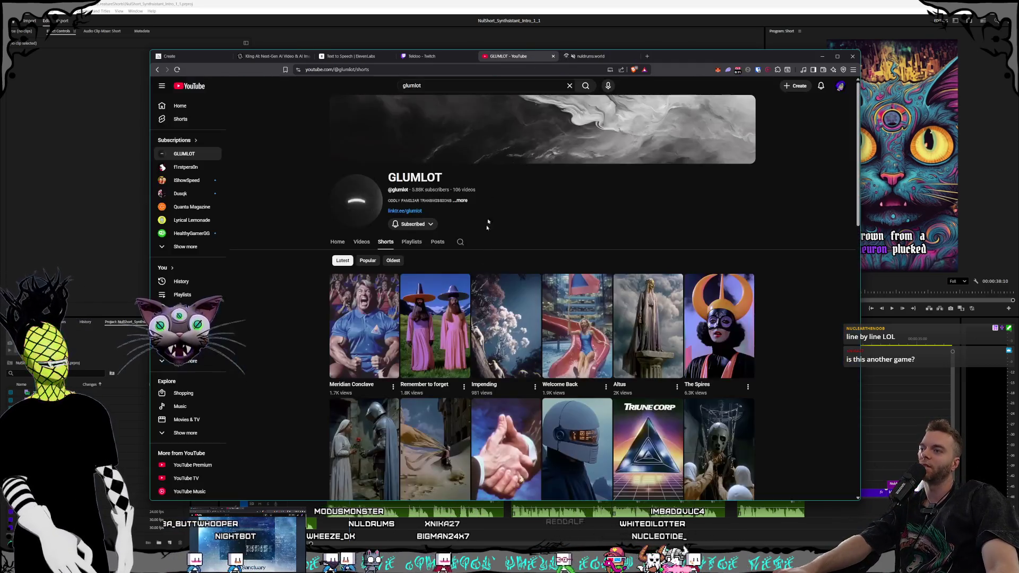
scroll(523, 241, "down", 2)
scroll(512, 248, "down", 1)
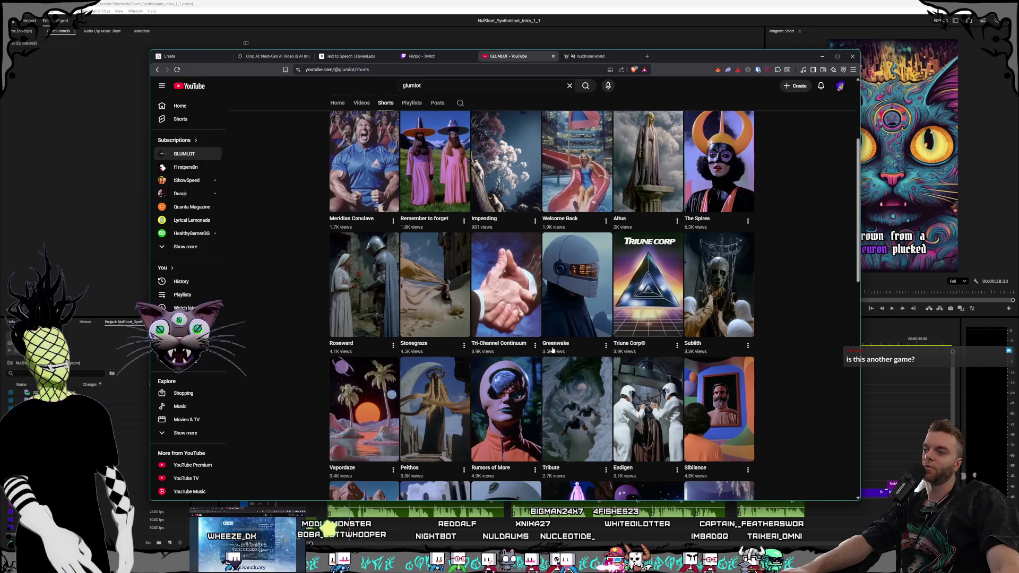
scroll(554, 348, "down", 2)
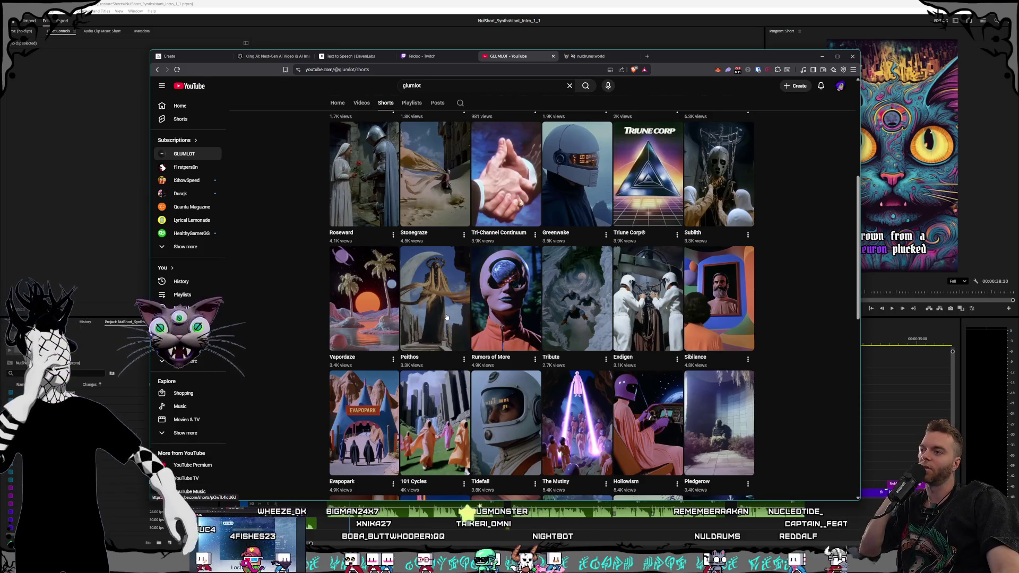
left_click(613, 56)
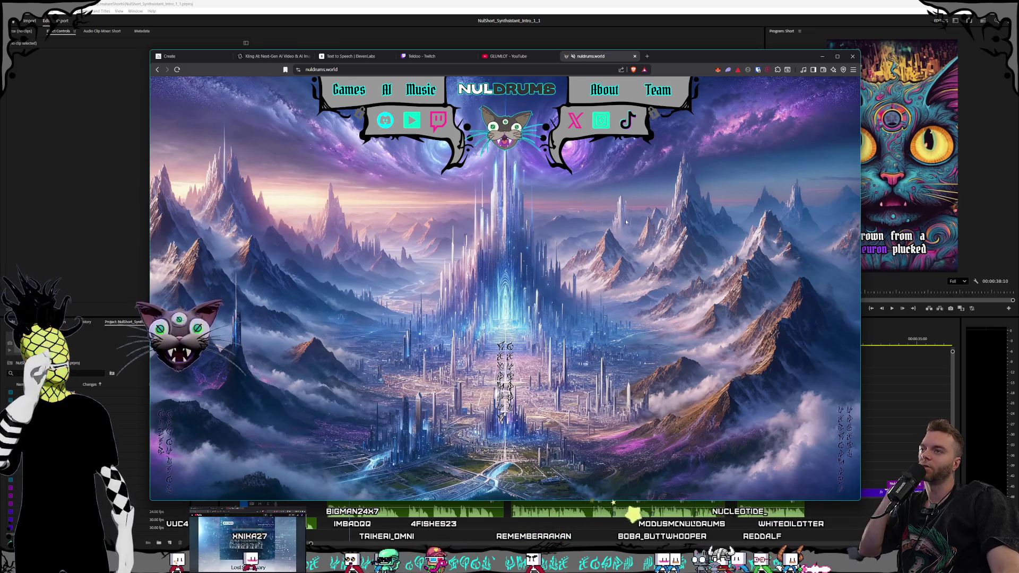
left_click(508, 56)
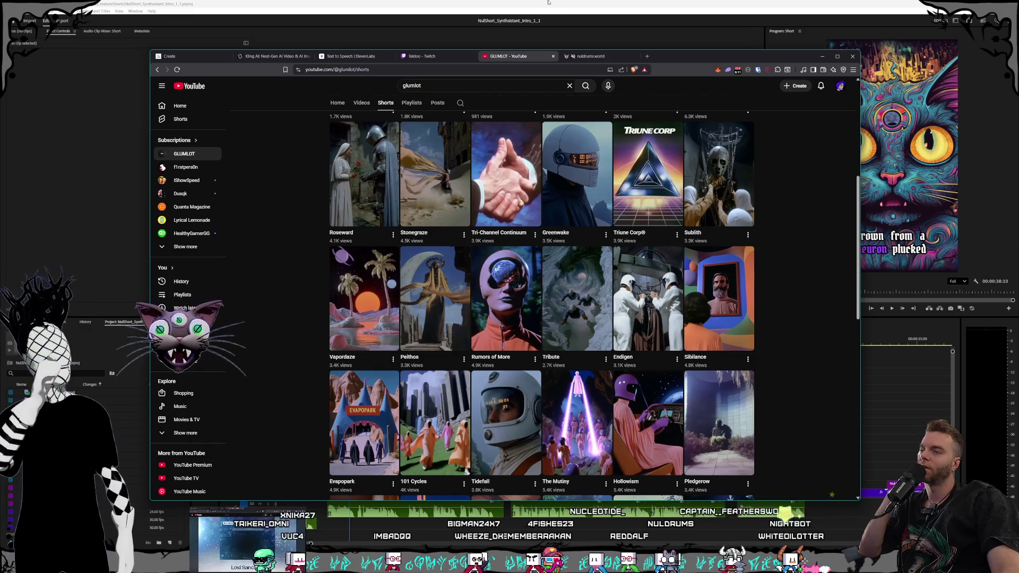
left_click(607, 58)
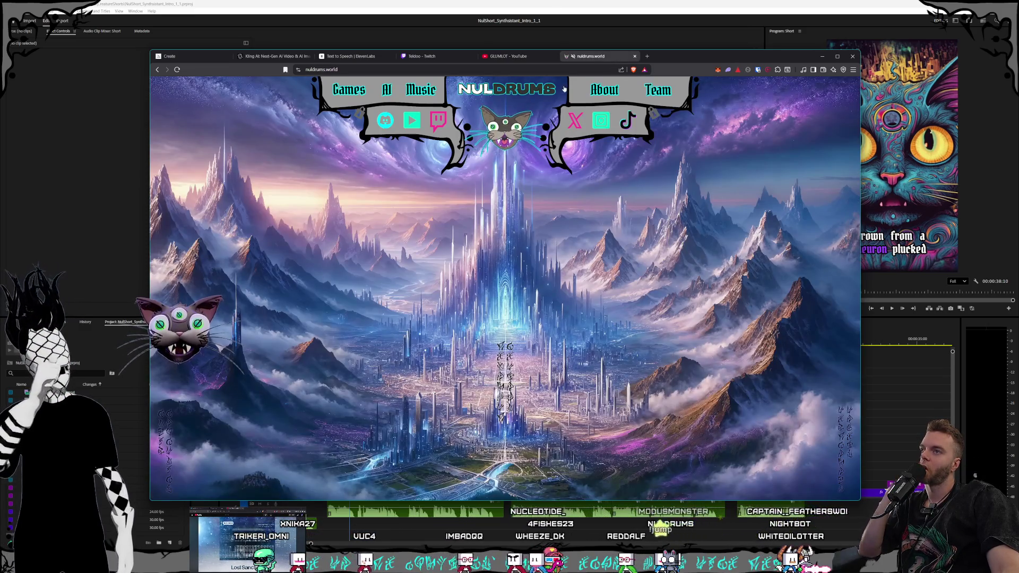
Open the Nuldrums About page and view the Cyrens and The Magi creature details
left_click(604, 90)
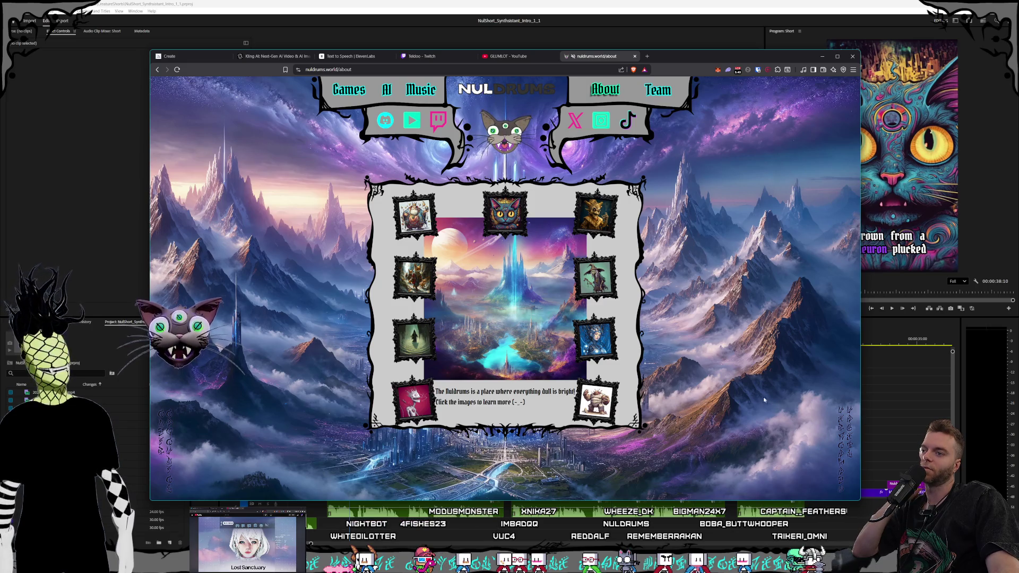
left_click(595, 338)
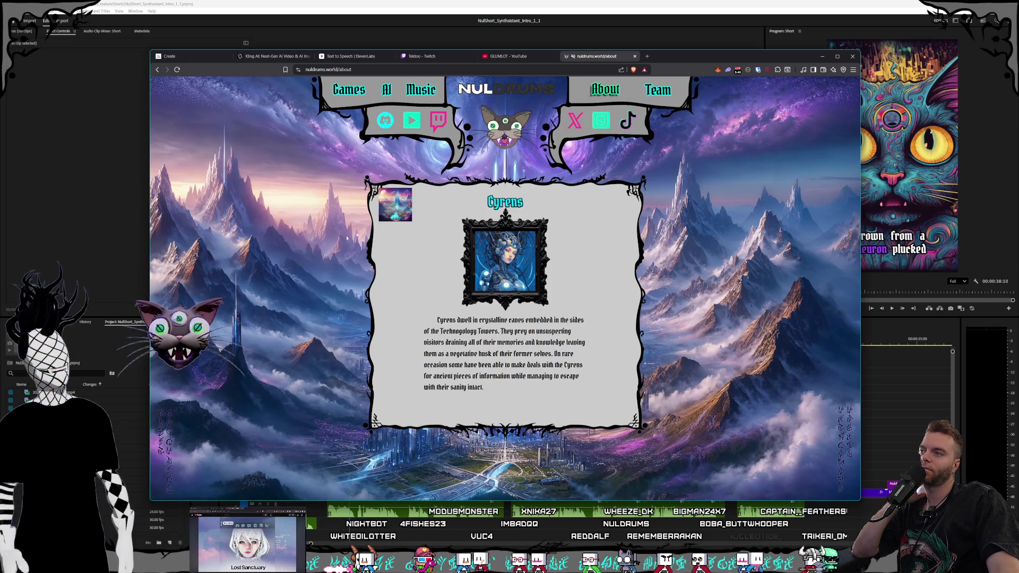
left_click(394, 212)
left_click(426, 225)
left_click(395, 206)
View the cat and fox creature portraits enlarged, then return to the About grid
left_click(417, 212)
left_click(505, 260)
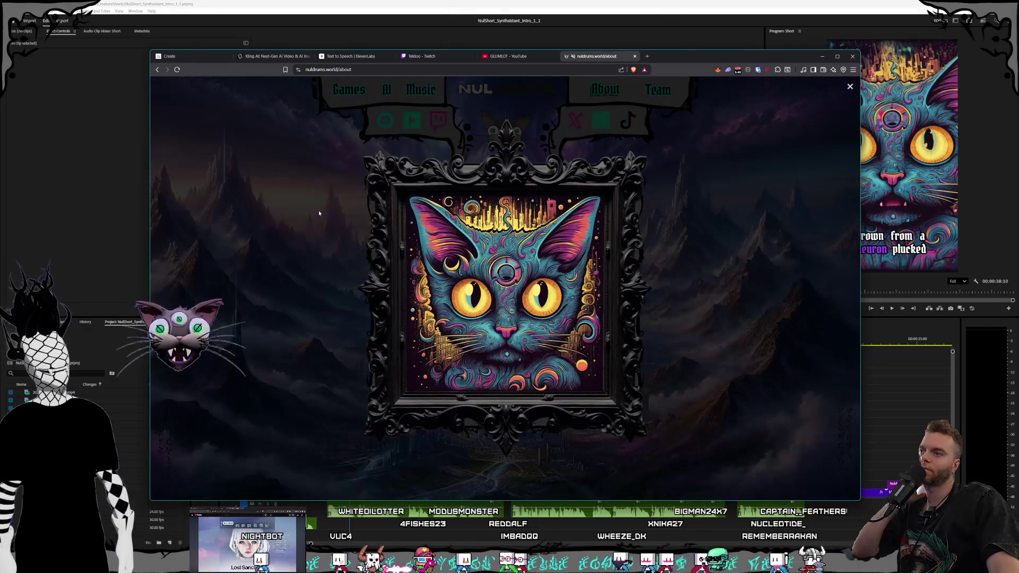
left_click(318, 213)
left_click(394, 207)
left_click(417, 212)
left_click(504, 260)
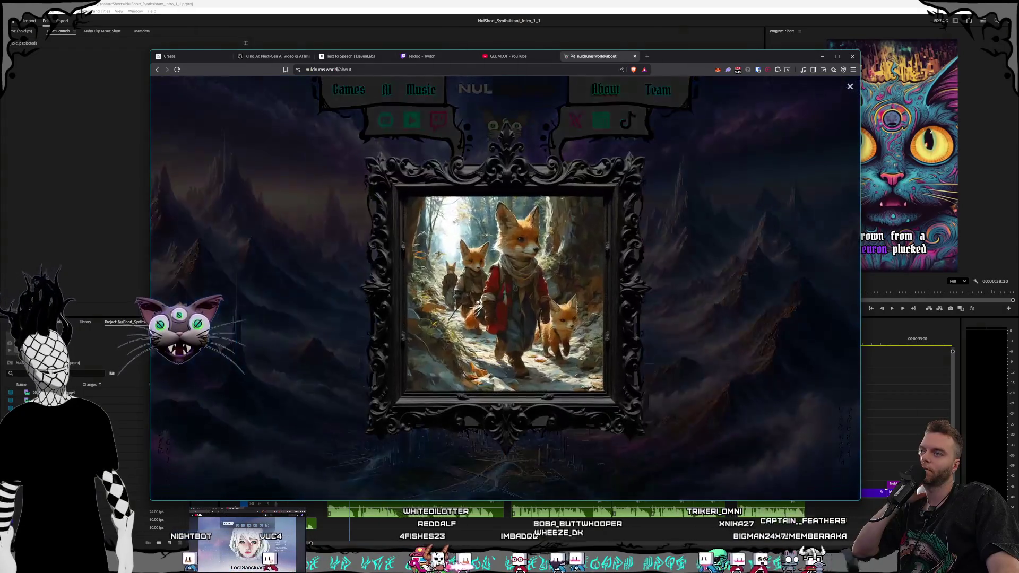
left_click(718, 303)
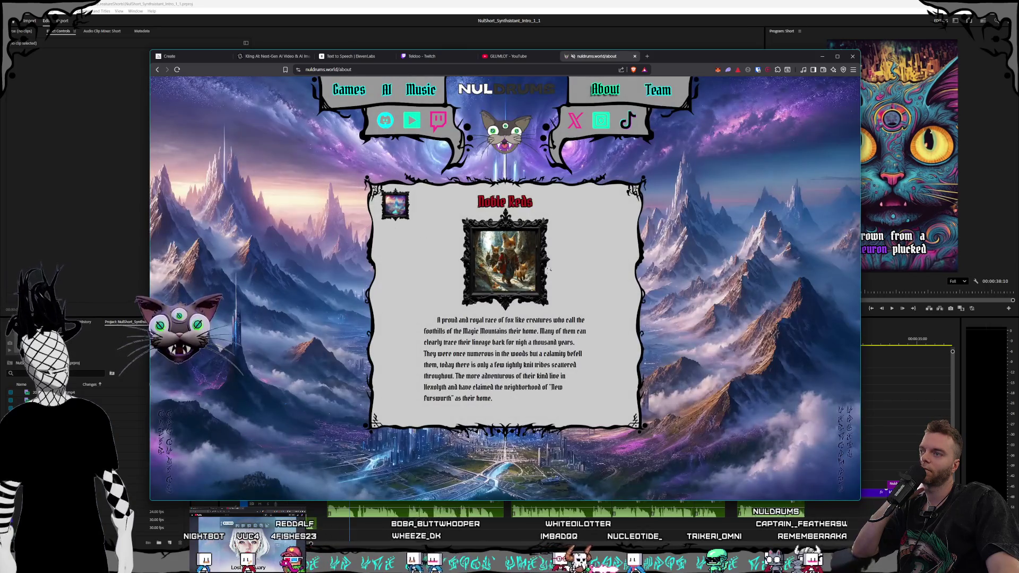
left_click(548, 268)
left_click(707, 297)
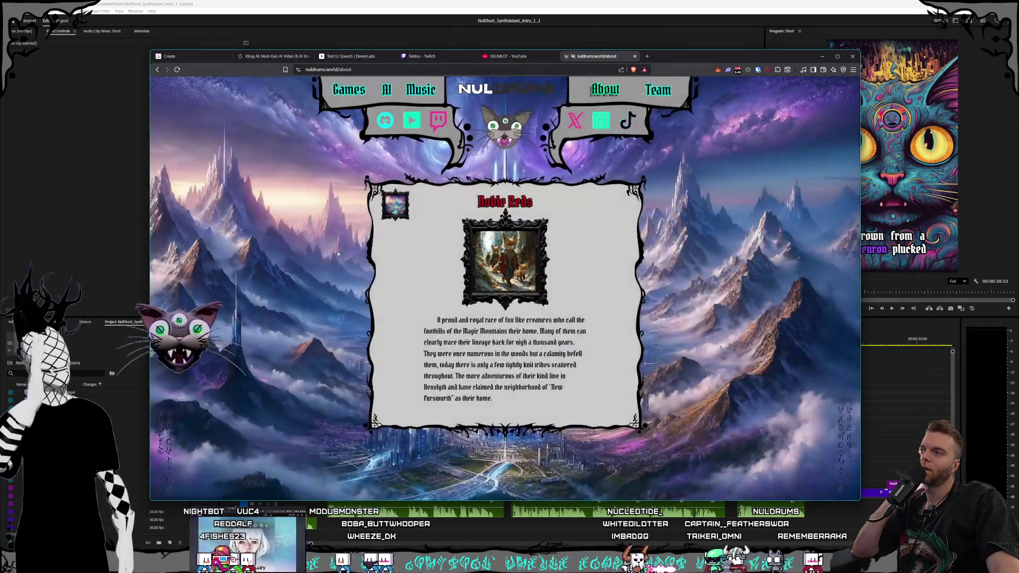
left_click(395, 204)
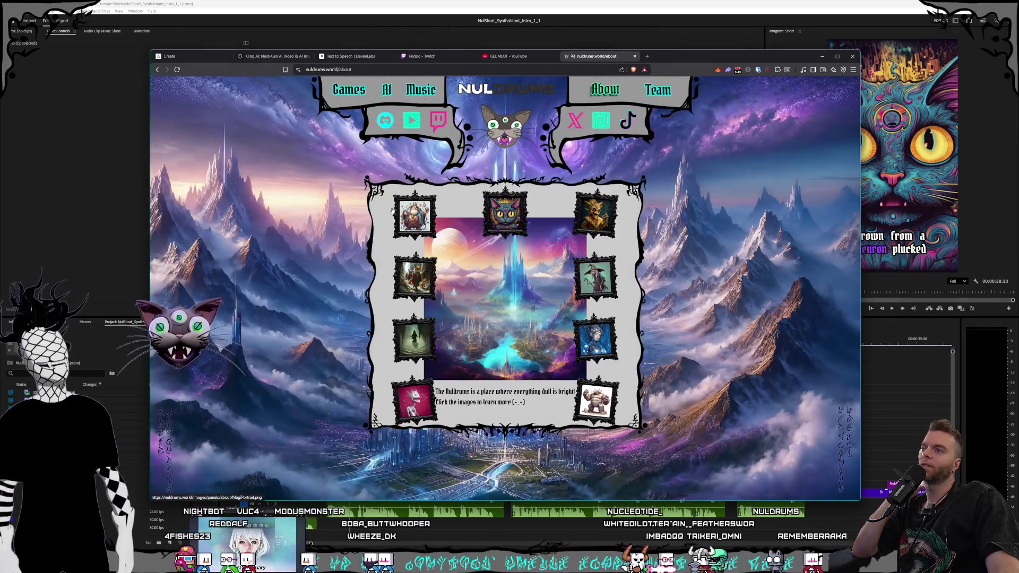
View the Sneerlins portrait enlarged and return to the portrait gallery
left_click(604, 229)
left_click(493, 271)
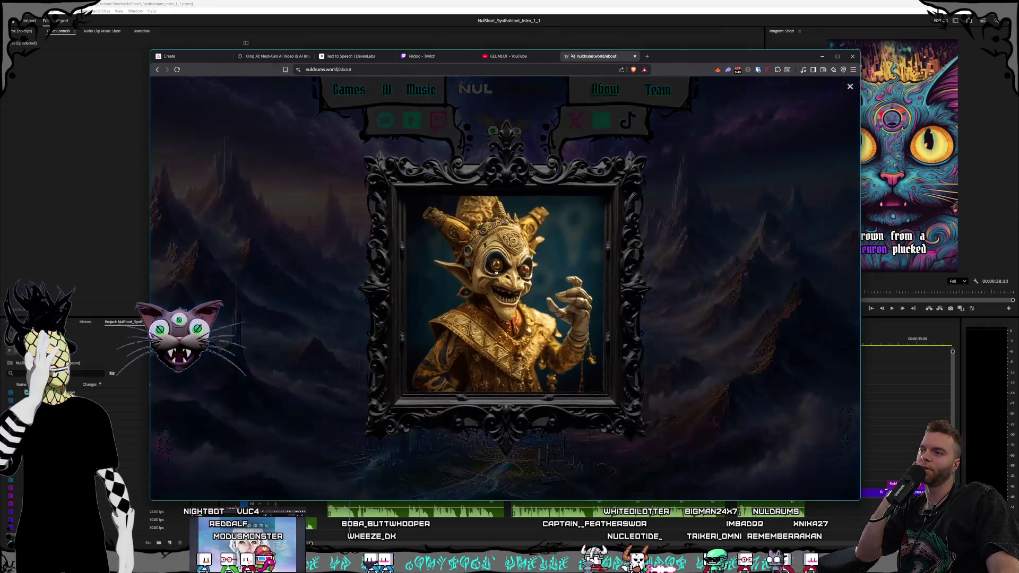
left_click(700, 290)
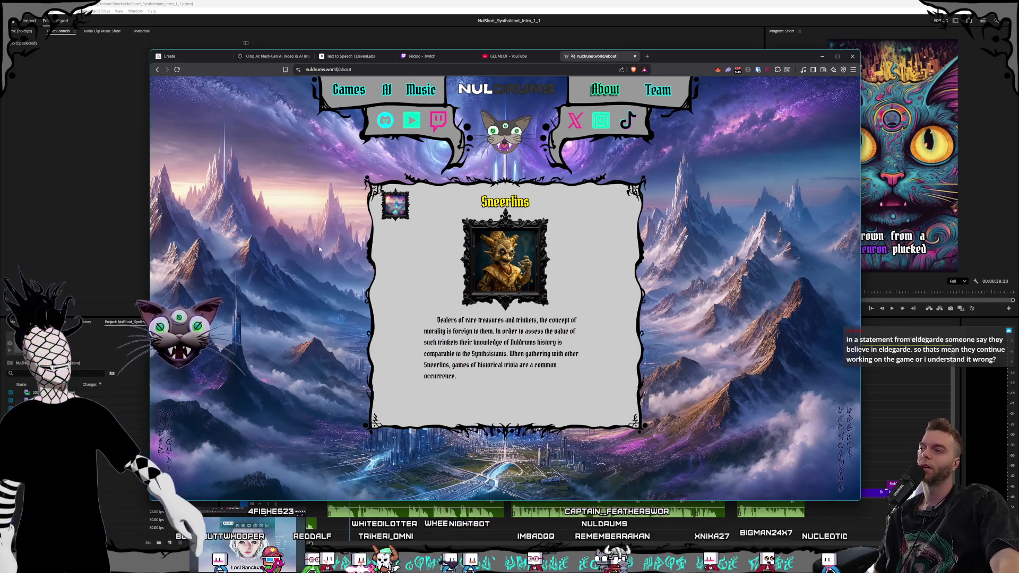
left_click(335, 249)
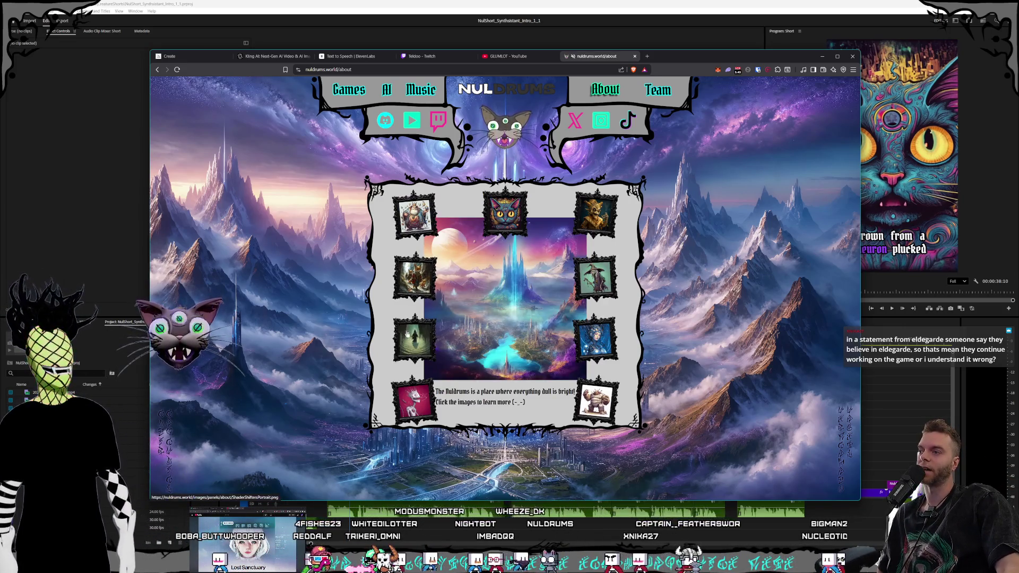
View the Shade Shifters portrait enlarged, then open and enlarge the Gorlunks golem image
left_click(413, 346)
left_click(514, 289)
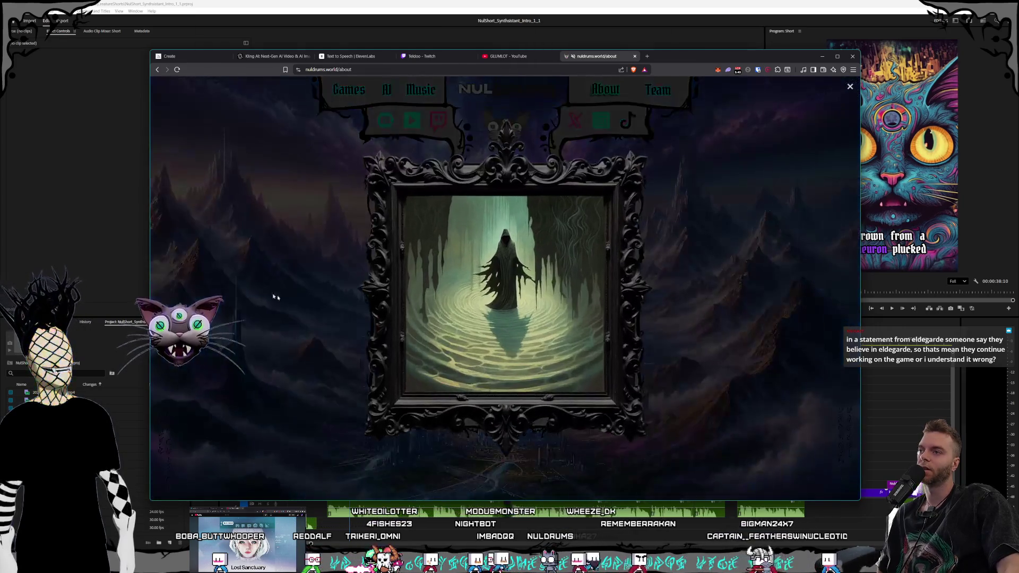
left_click(278, 254)
left_click(407, 212)
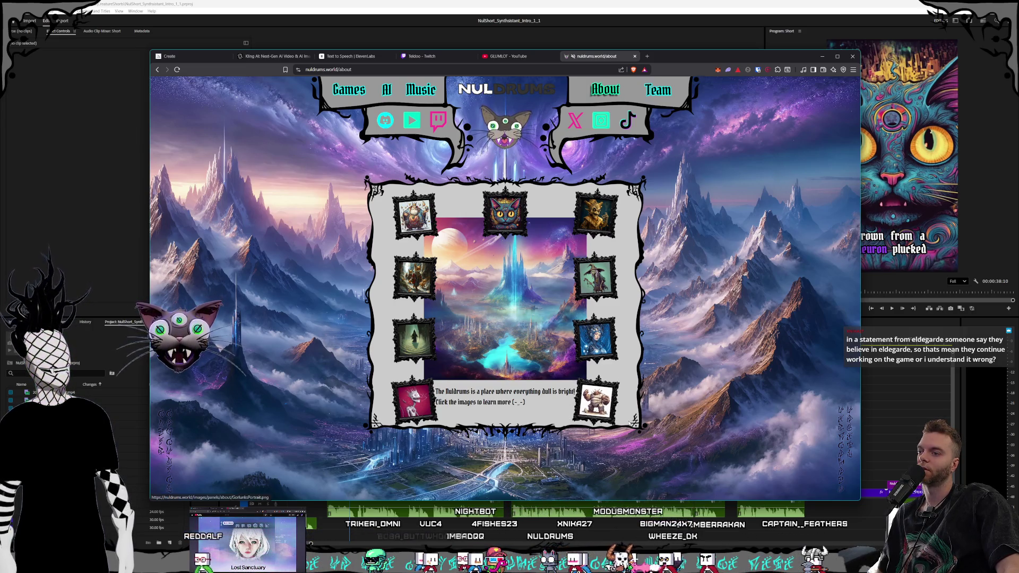
left_click(596, 402)
left_click(505, 260)
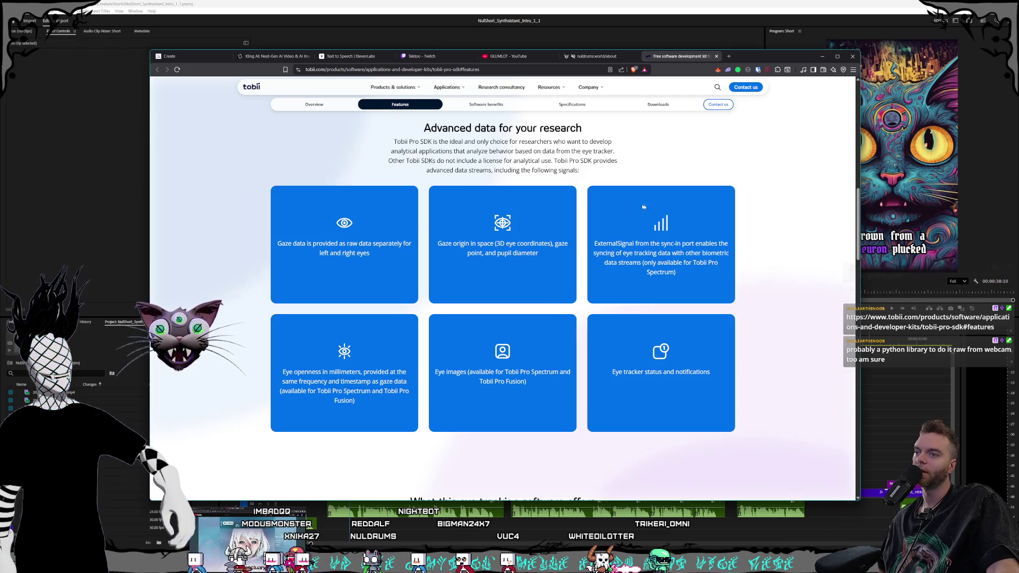
Scroll through the Tobii Pro SDK features page, then close its tab
scroll(728, 225, "down", 3)
scroll(727, 226, "down", 1)
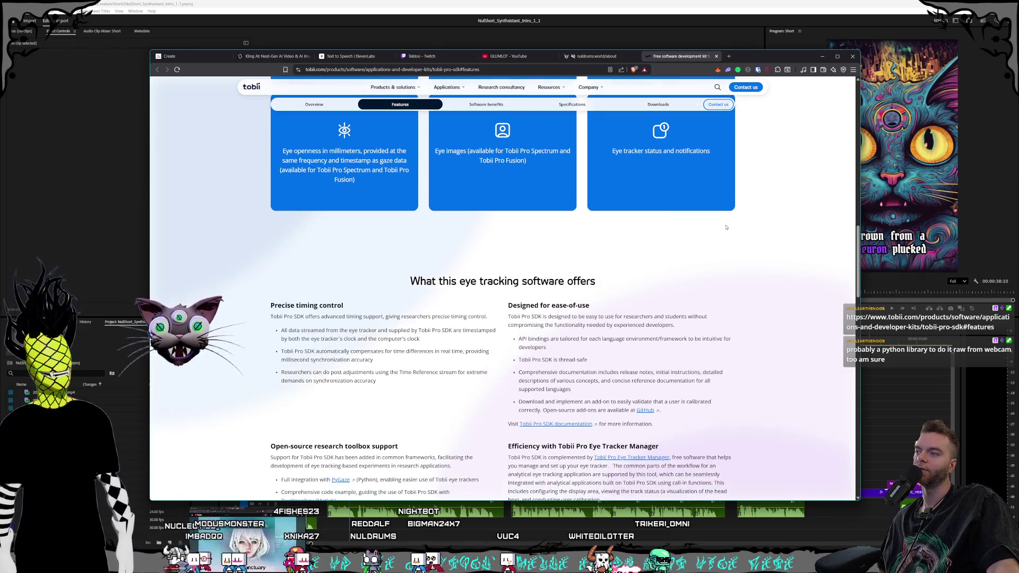
scroll(723, 229, "down", 1)
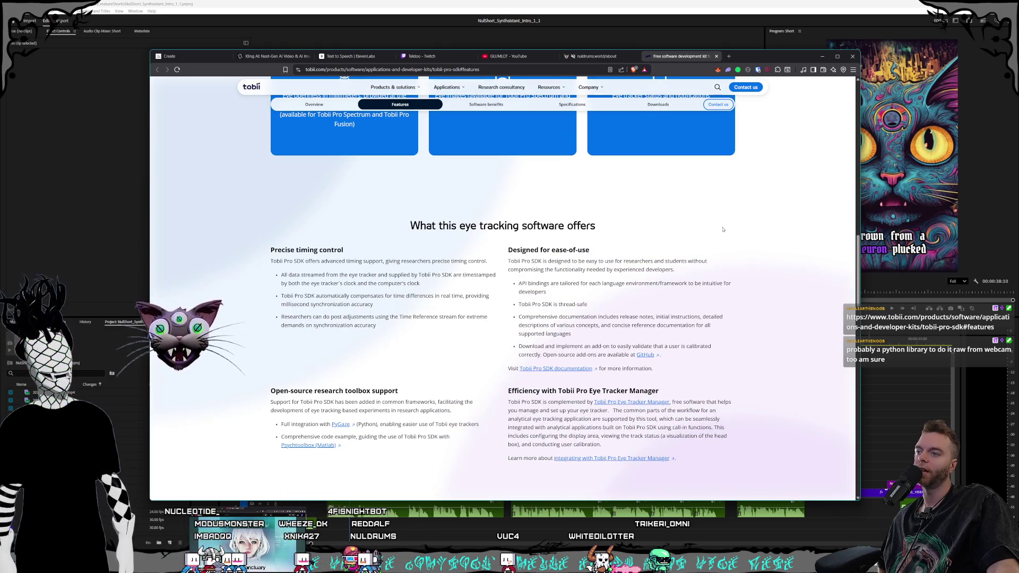
scroll(711, 229, "down", 4)
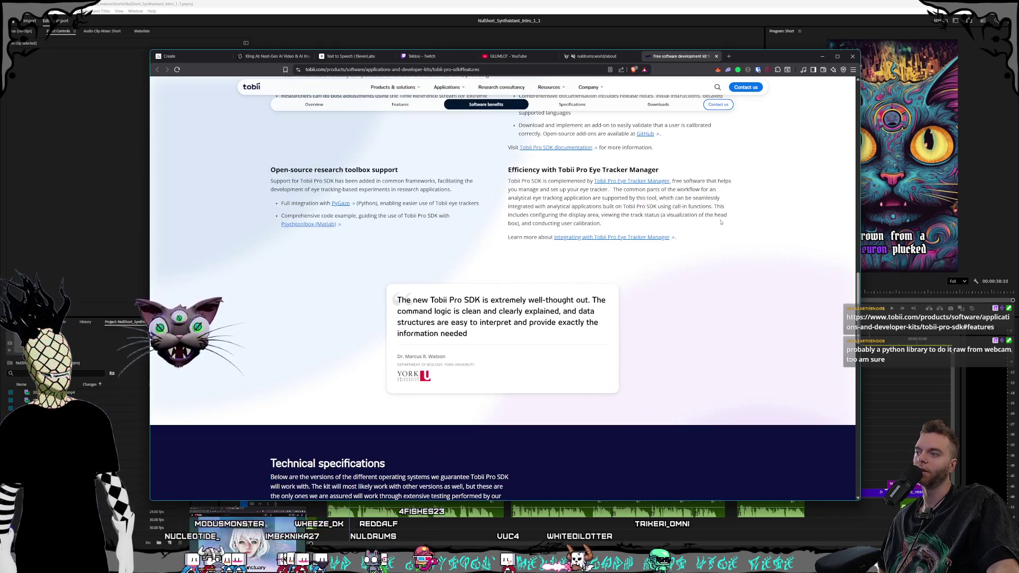
scroll(721, 221, "up", 15)
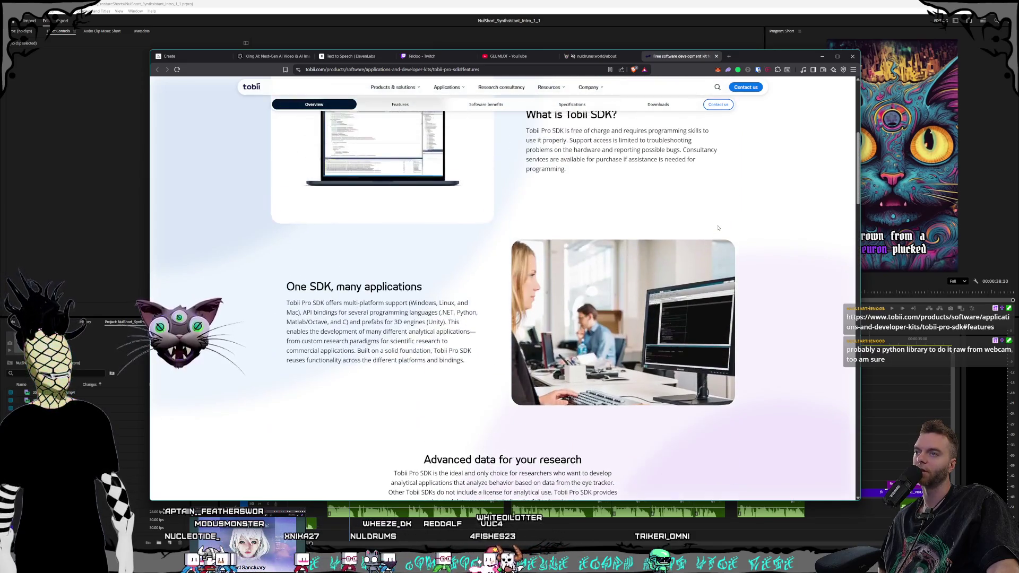
scroll(718, 228, "up", 4)
scroll(717, 229, "up", 1)
scroll(718, 229, "down", 15)
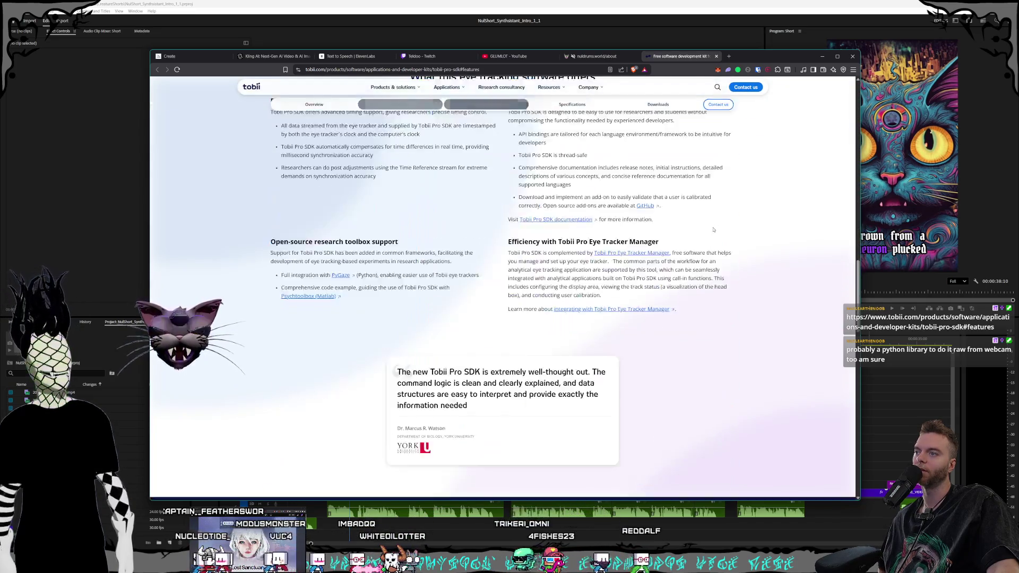
scroll(713, 229, "up", 6)
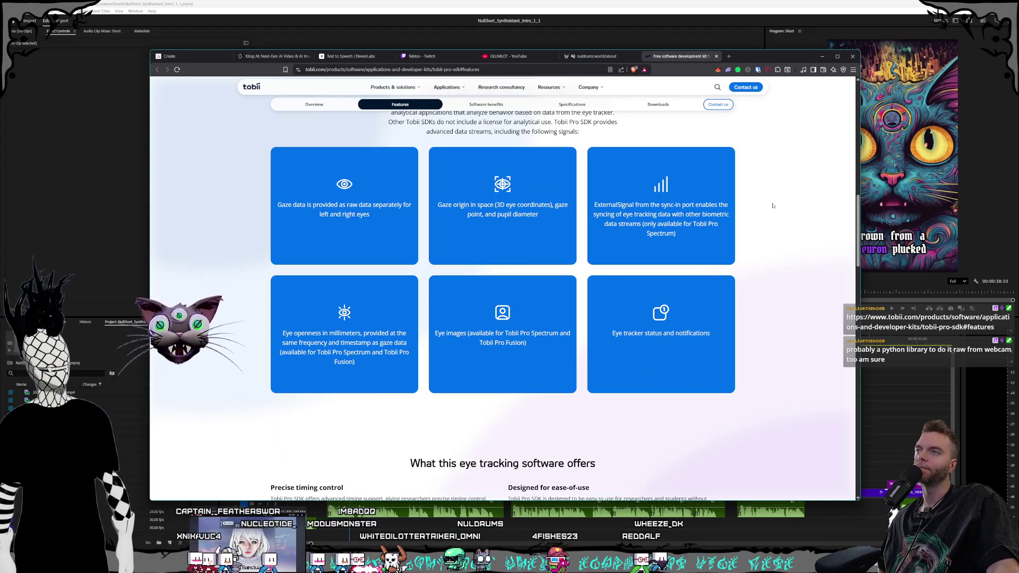
scroll(772, 206, "up", 2)
left_click(716, 56)
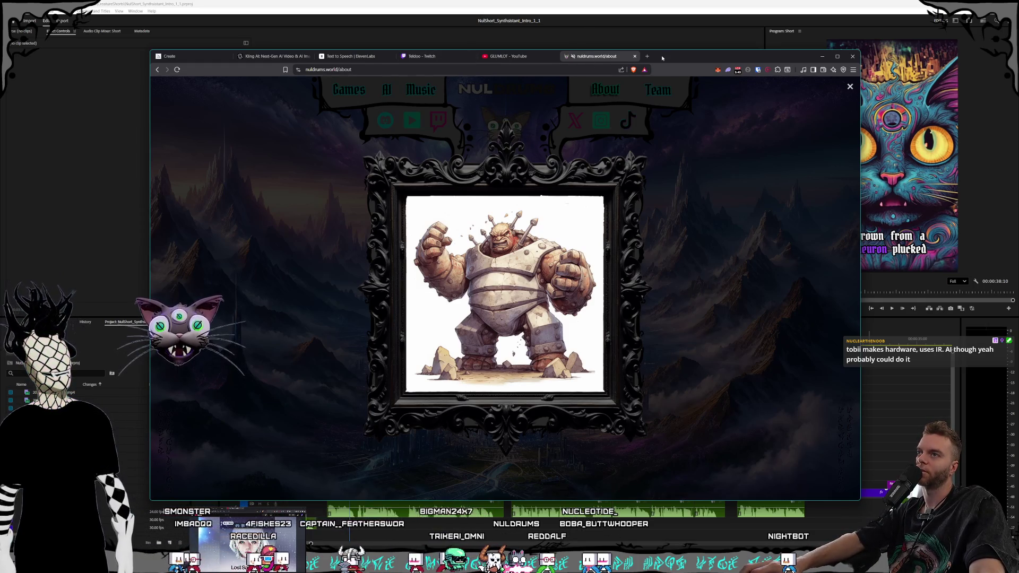
left_click(647, 56)
type("webca")
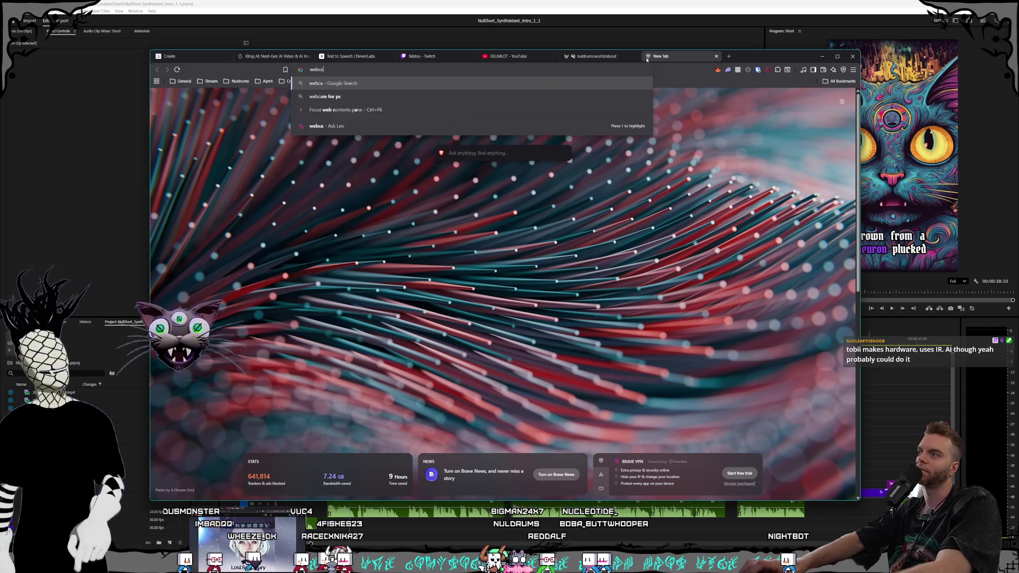
type("m based eyetracker")
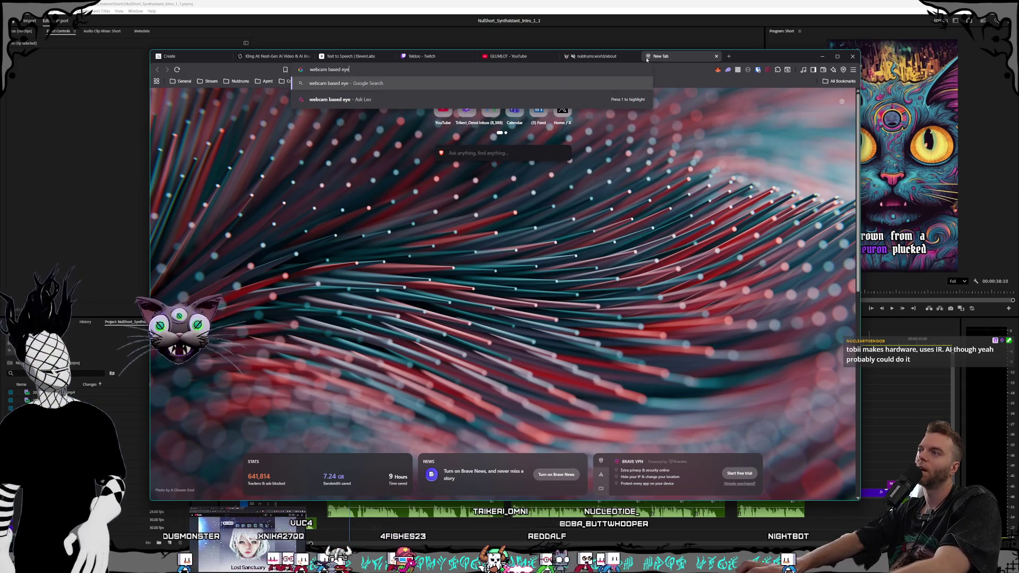
key("BackSpace")
key("BackSpace")
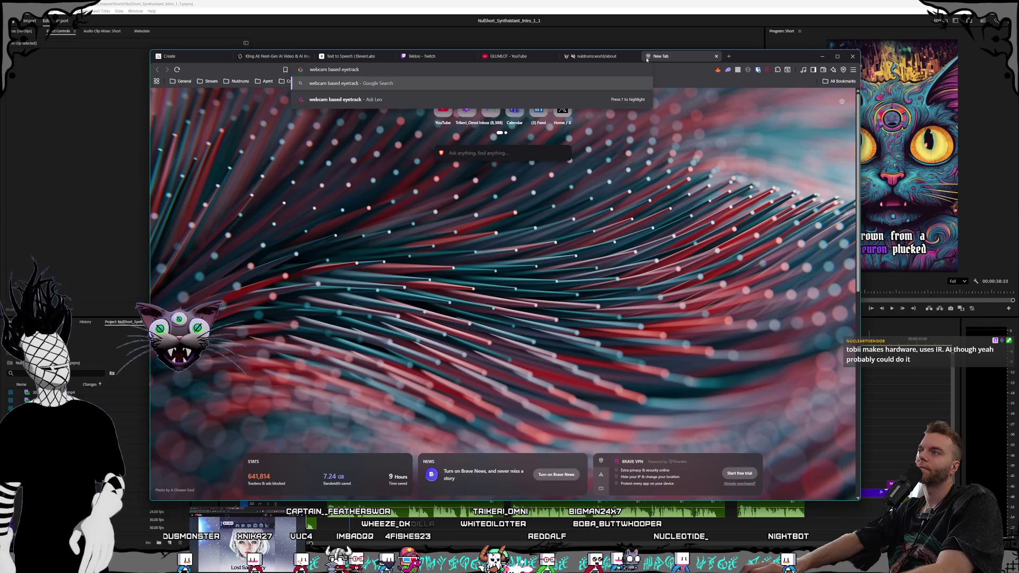
type("ing")
key("Return")
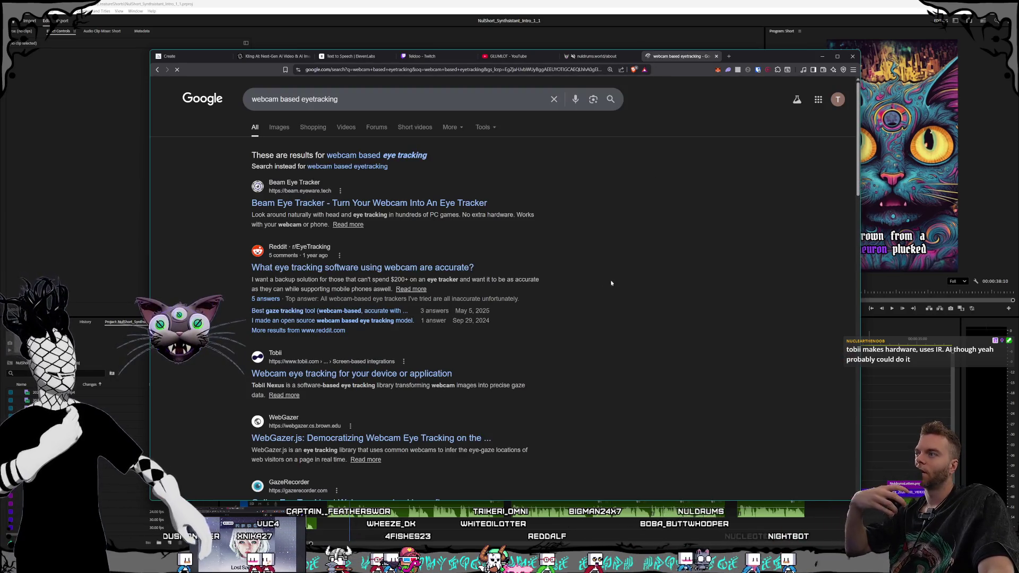
left_click(450, 203)
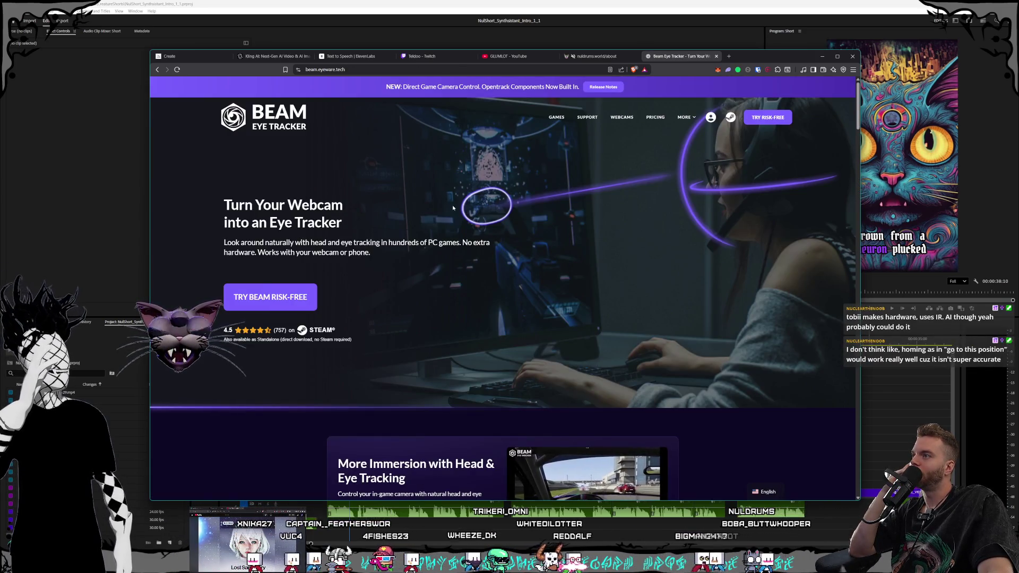
scroll(453, 208, "down", 3)
scroll(393, 185, "down", 2)
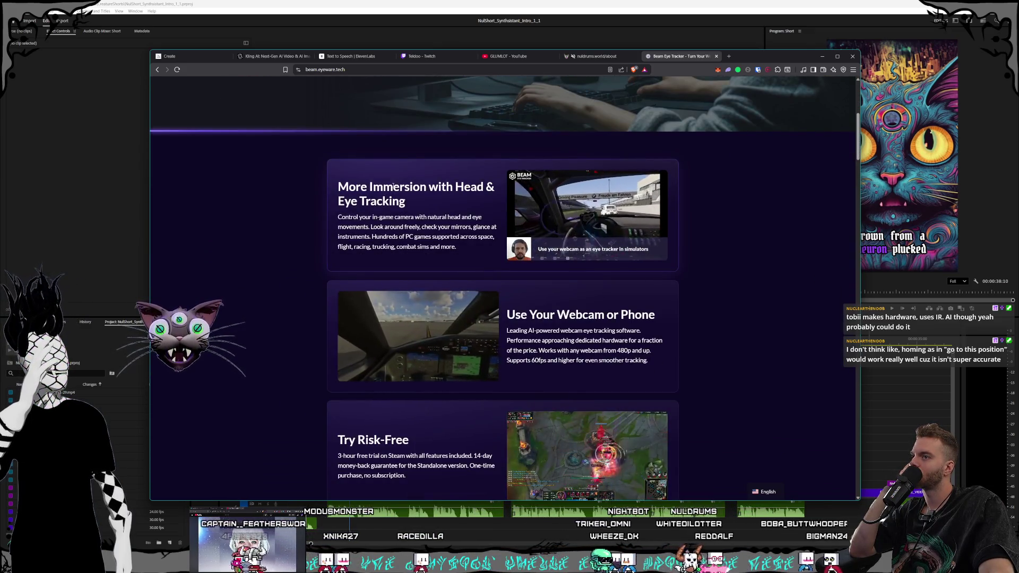
scroll(277, 163, "down", 1)
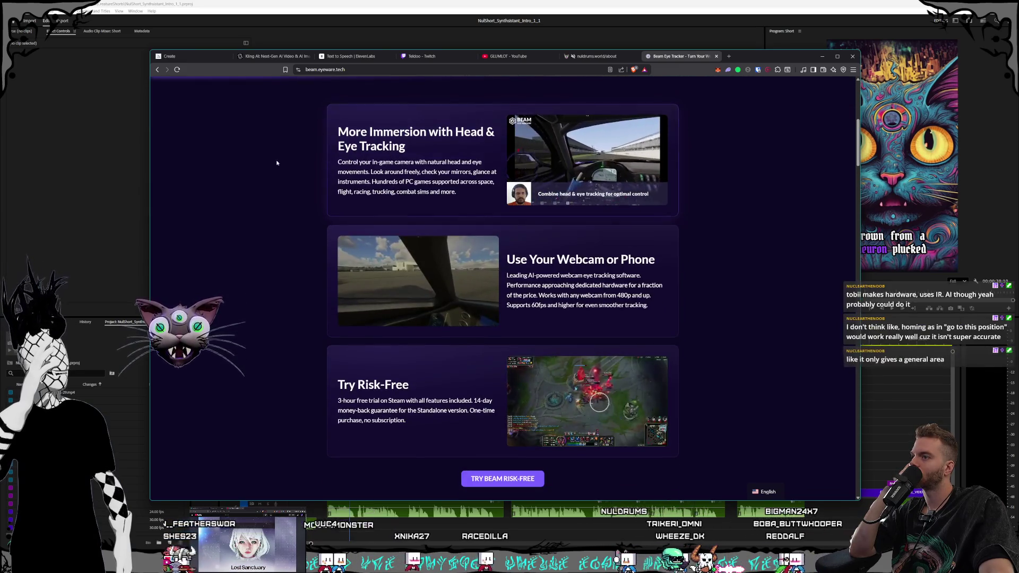
scroll(273, 161, "down", 2)
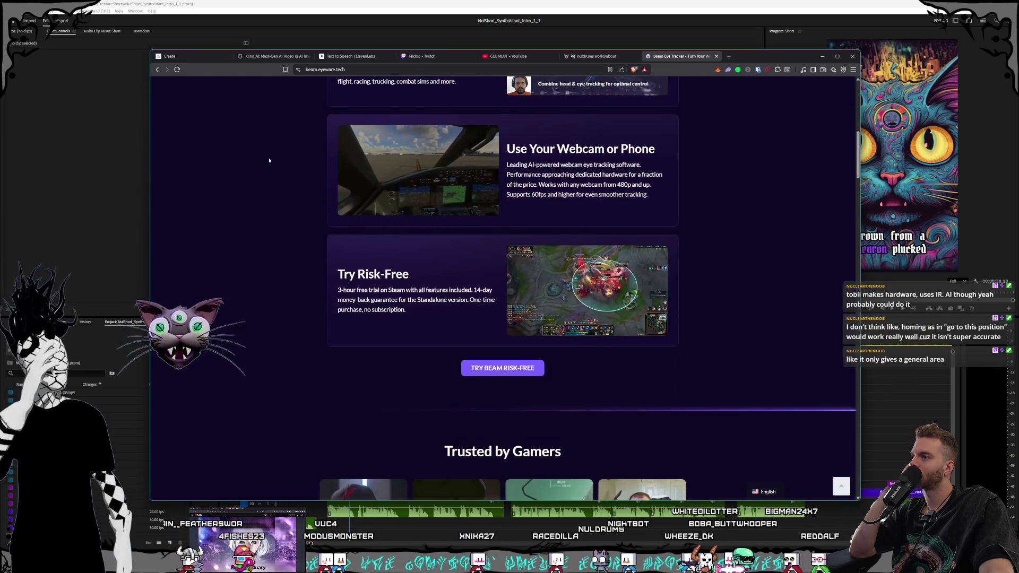
scroll(269, 160, "down", 4)
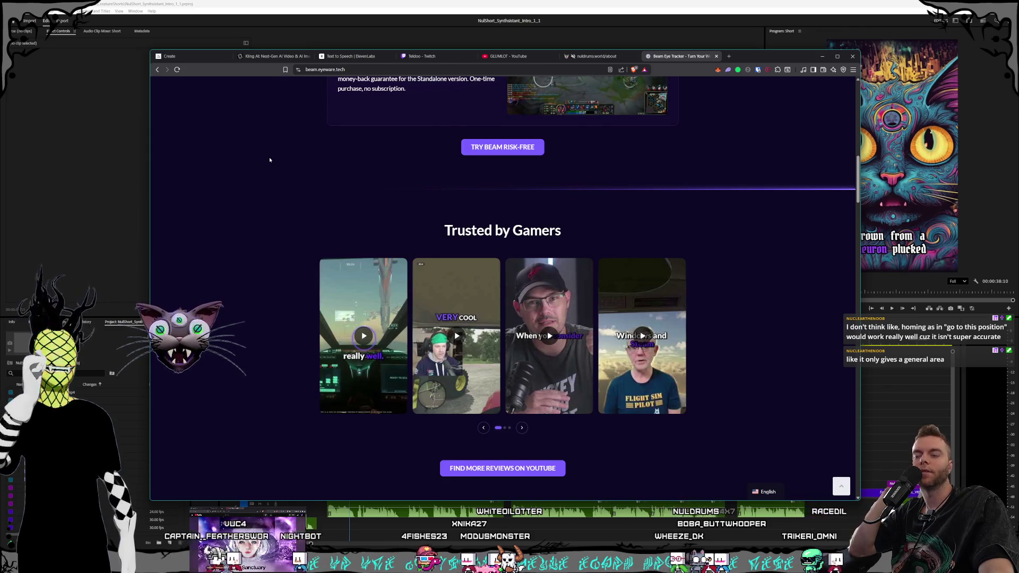
scroll(271, 159, "down", 1)
scroll(271, 159, "up", 5)
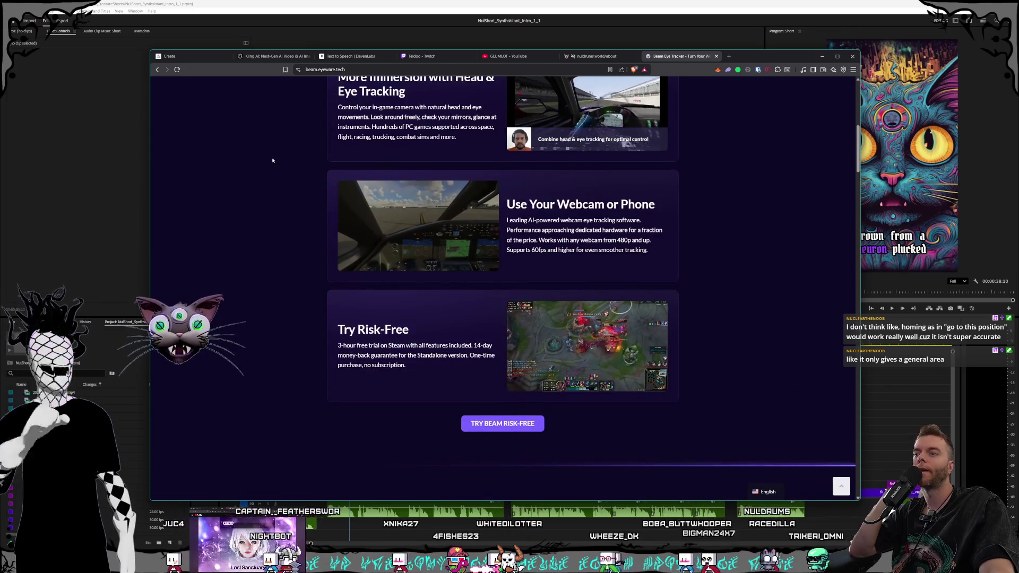
scroll(271, 159, "up", 3)
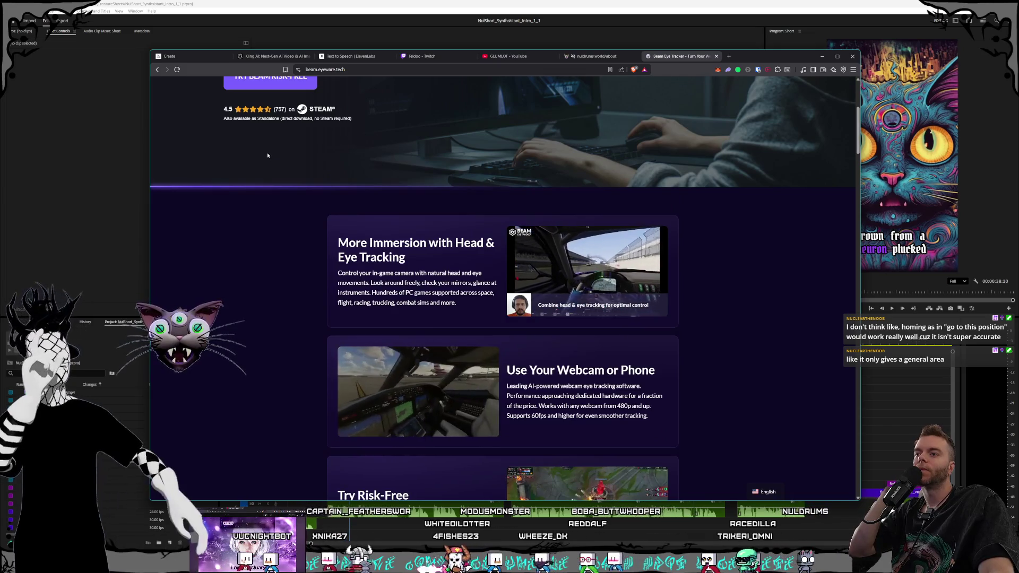
scroll(268, 155, "up", 2)
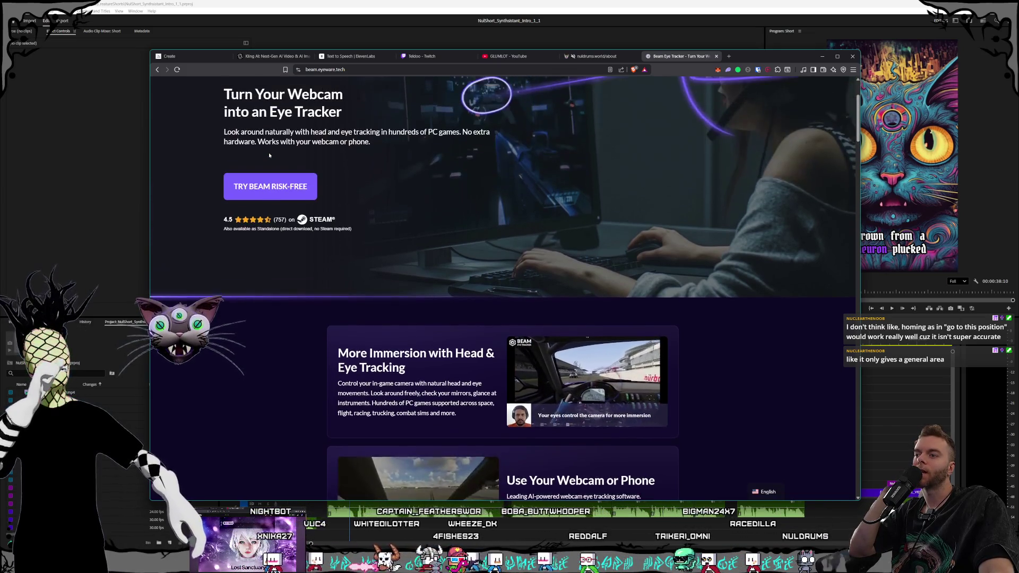
scroll(269, 155, "up", 2)
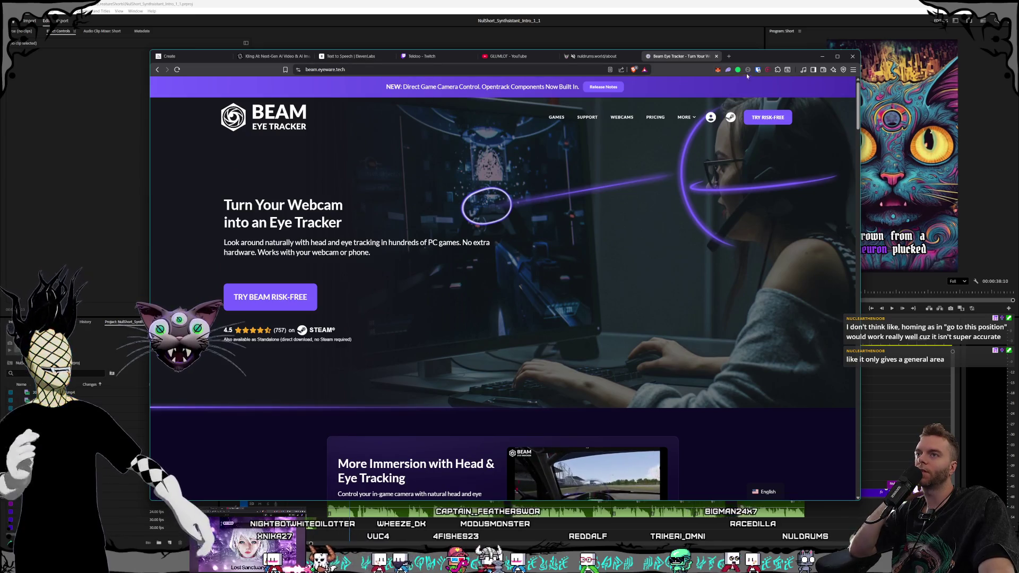
left_click(716, 56)
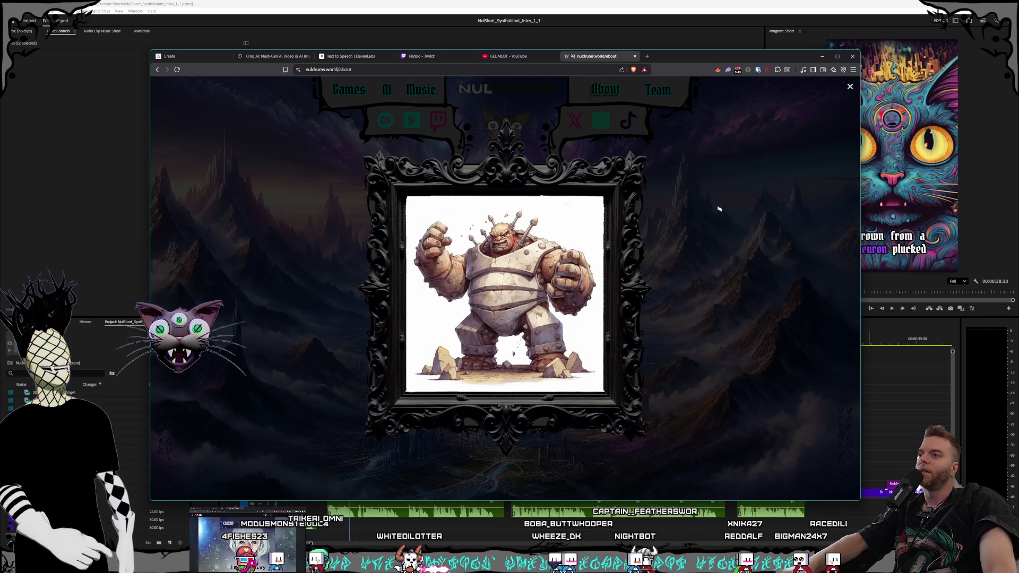
Close the enlarged Gorlunks image and launch Microsoft Paint
left_click(721, 226)
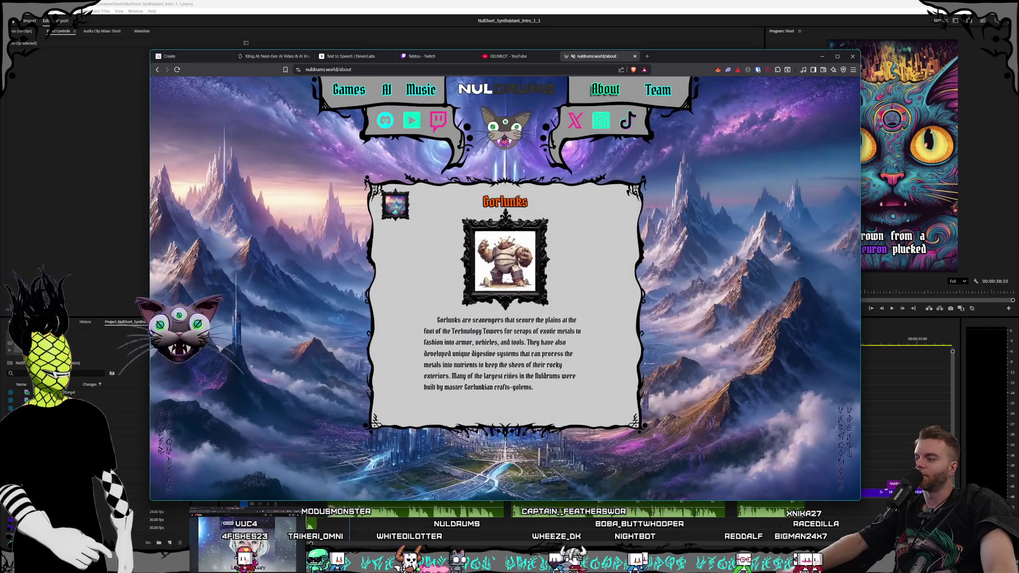
key("super")
type("paint")
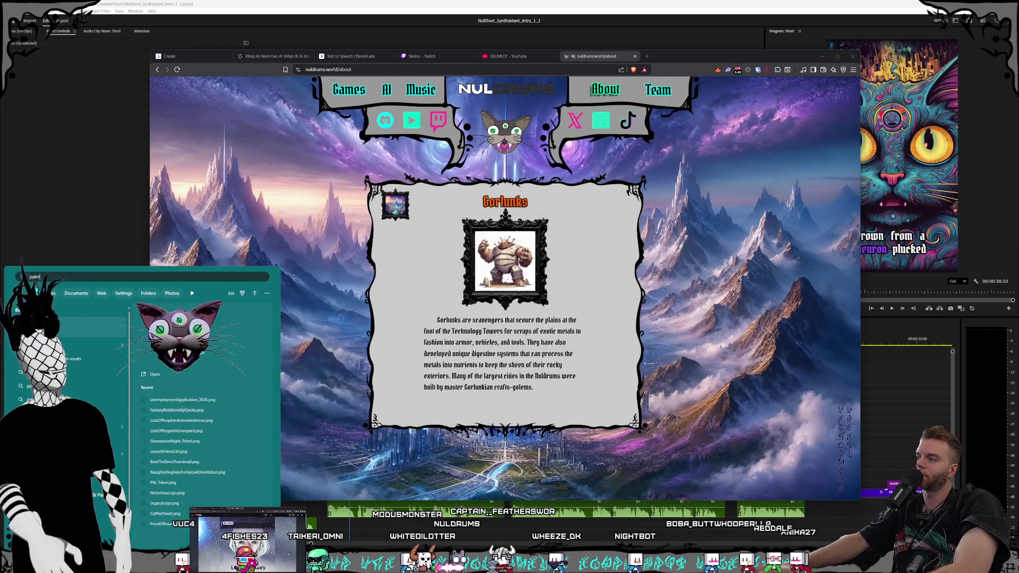
left_click(67, 337)
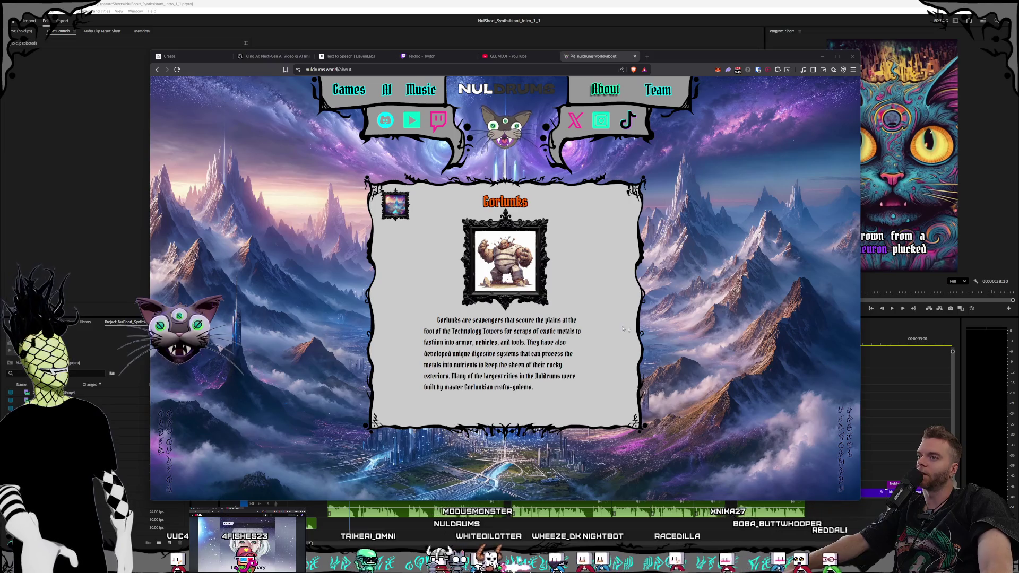
Position the Paint window and enlarge the canvas to 1914×1012px
mouse_move(165, 280)
left_mouse_down()
mouse_move(534, 243)
mouse_move(212, 80)
left_mouse_up()
left_click_drag(606, 340, 798, 464)
left_click_drag(702, 402, 813, 463)
left_click_drag(757, 431, 786, 451)
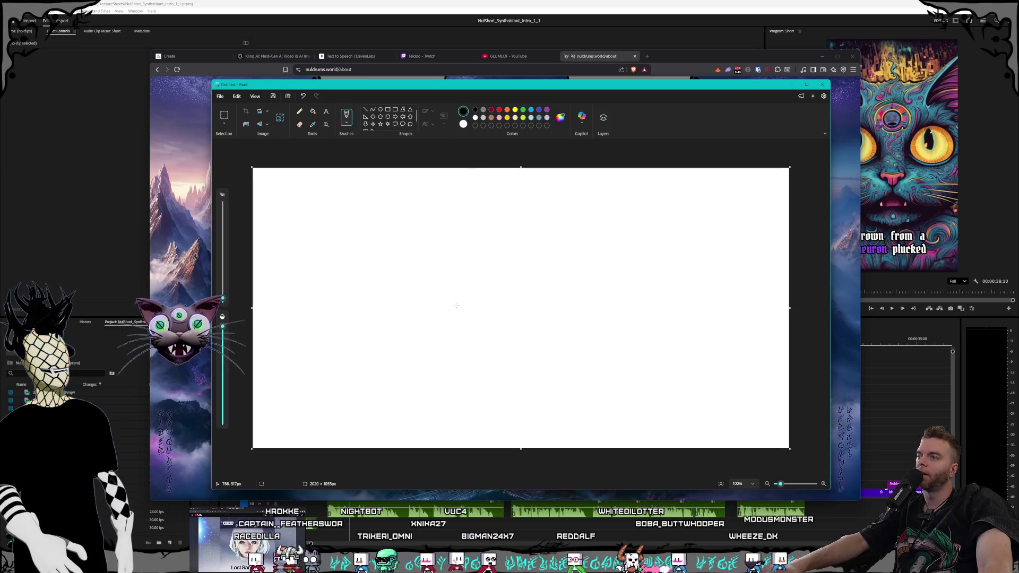
Brush a dashed line, a small stick figure and a hat stroke, then close Paint
left_click(347, 122)
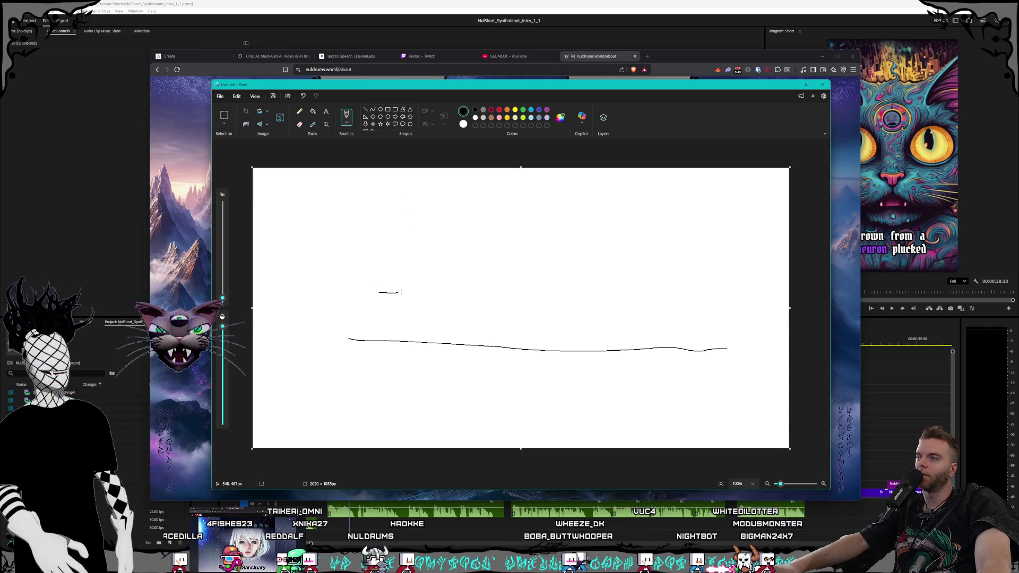
left_click_drag(528, 288, 601, 289)
left_click_drag(688, 289, 734, 293)
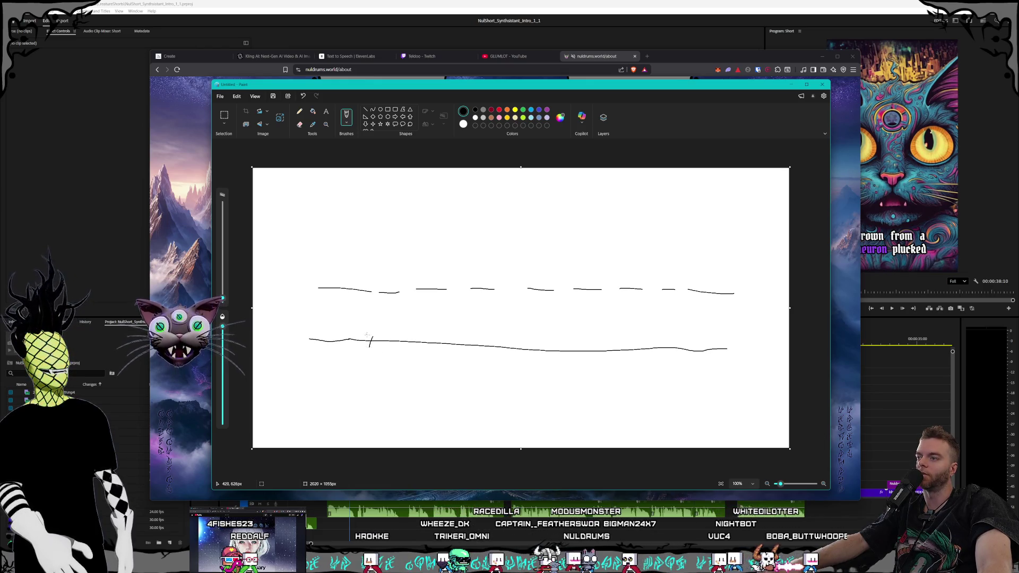
left_click_drag(371, 336, 369, 315)
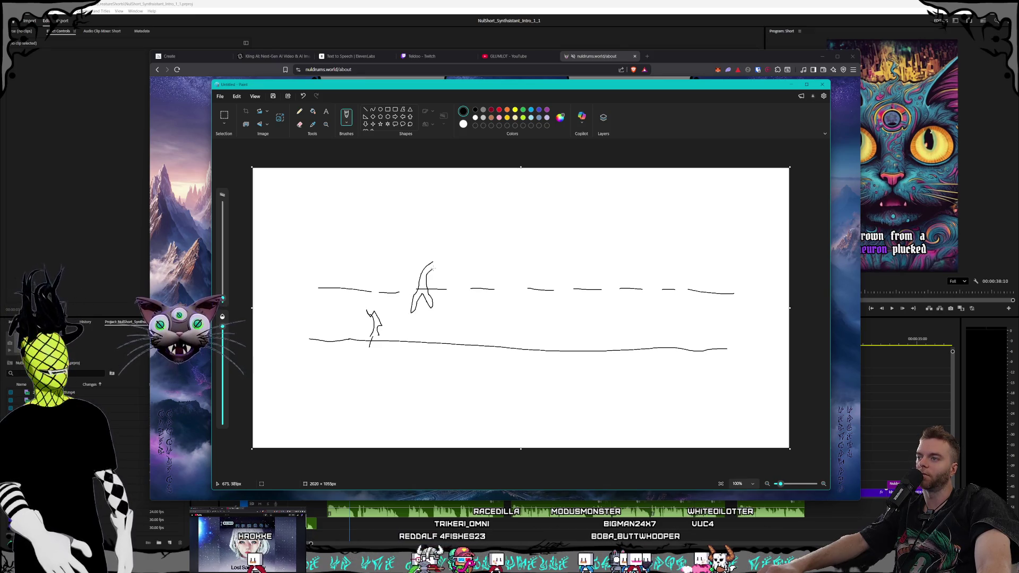
left_click_drag(431, 261, 445, 273)
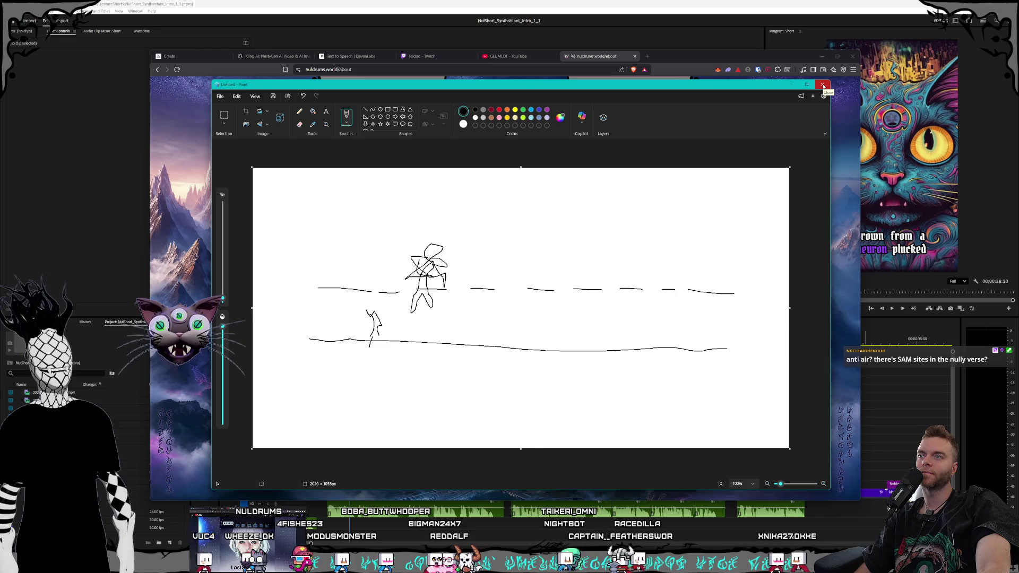
left_click(823, 85)
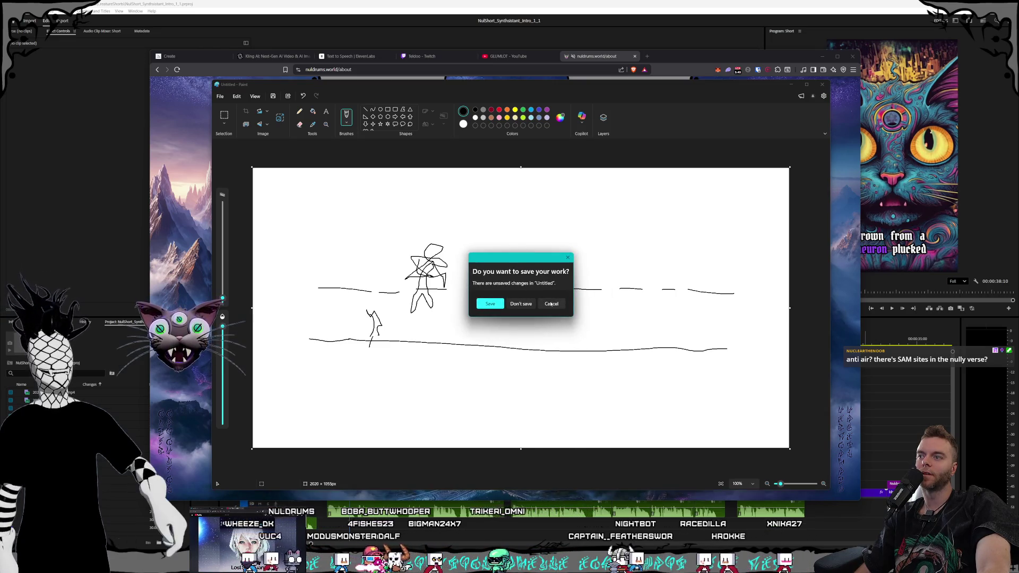
Close Paint without saving the sketch
left_click(551, 304)
left_click(823, 85)
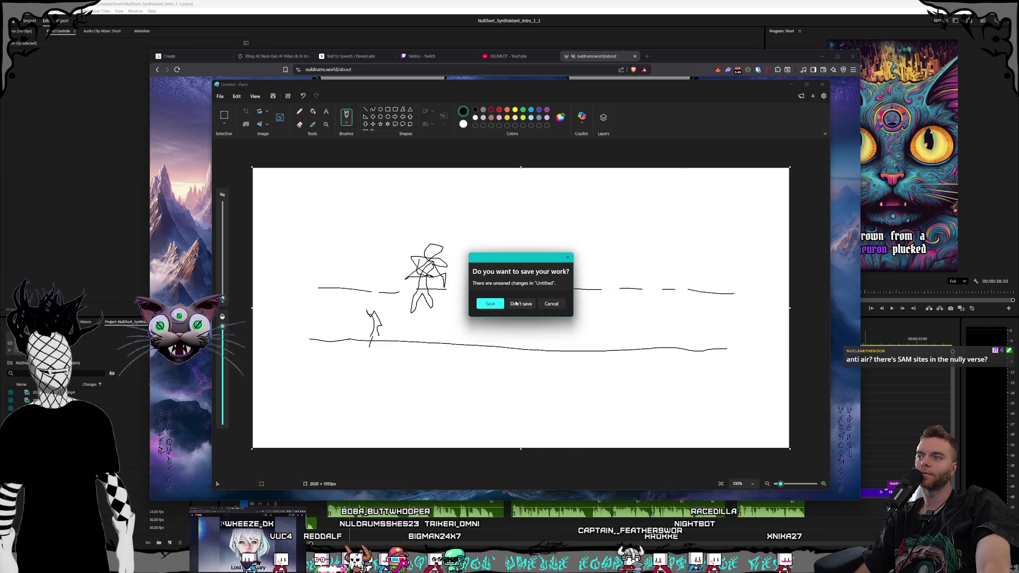
left_click(521, 303)
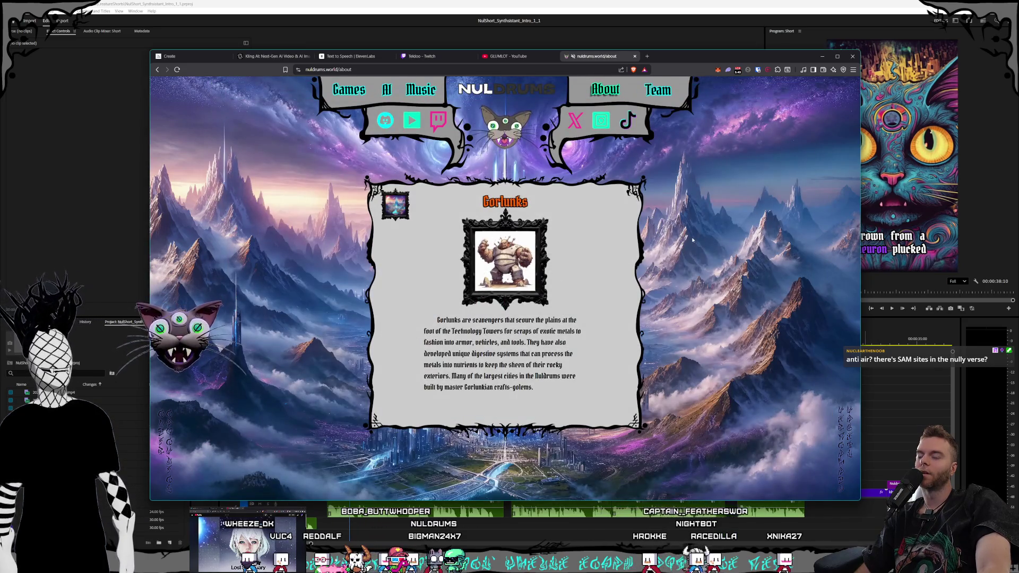
Close the Twitch stream tab, return to nuldrums.world and bring Photoshop forward
left_click(417, 59)
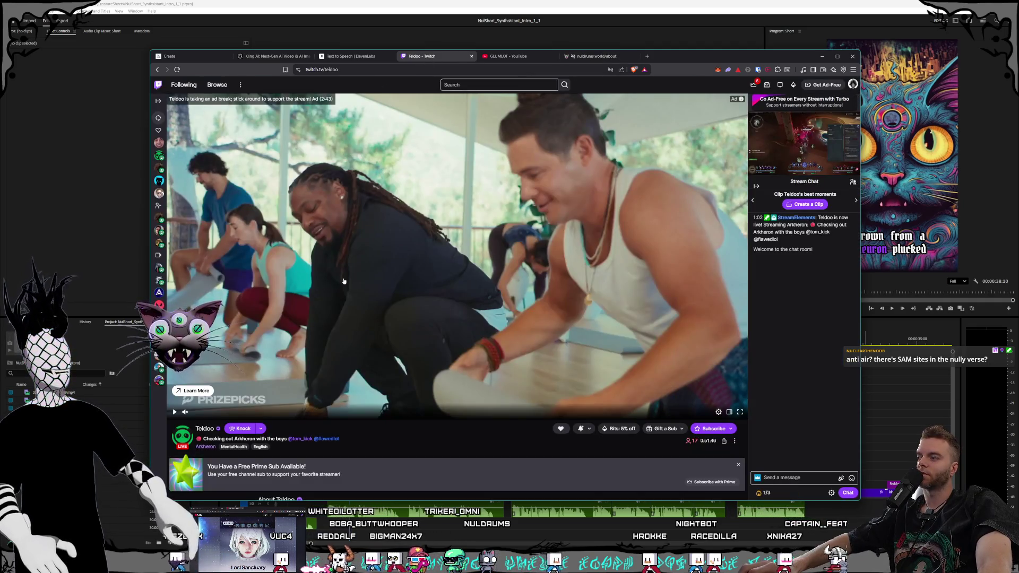
left_click(515, 57)
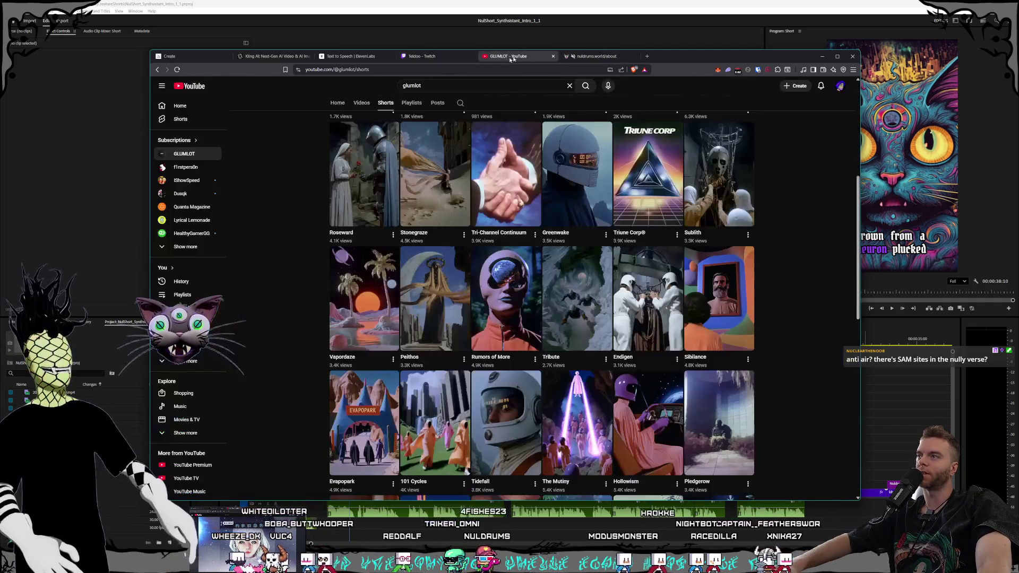
left_click(444, 61)
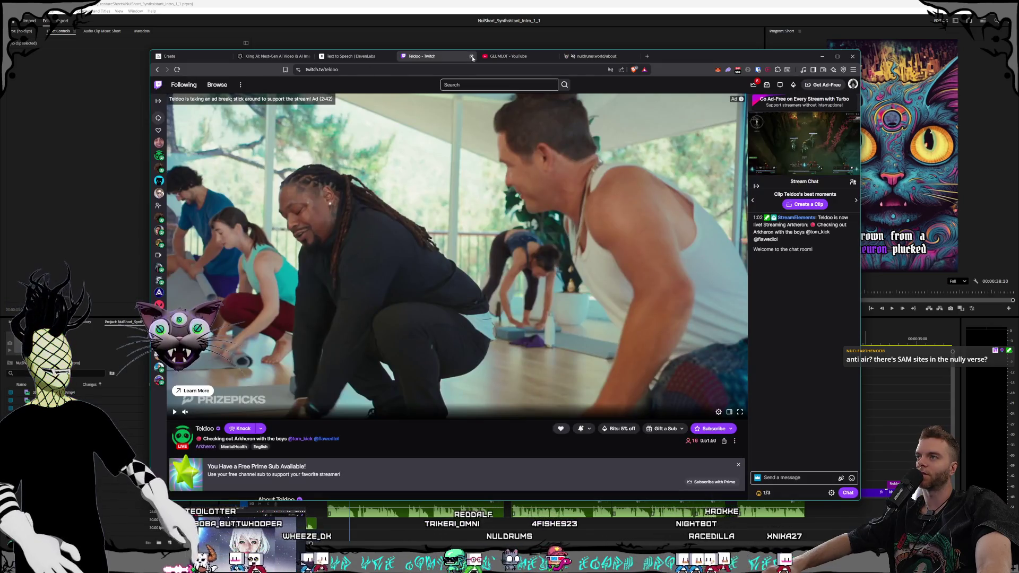
left_click(471, 56)
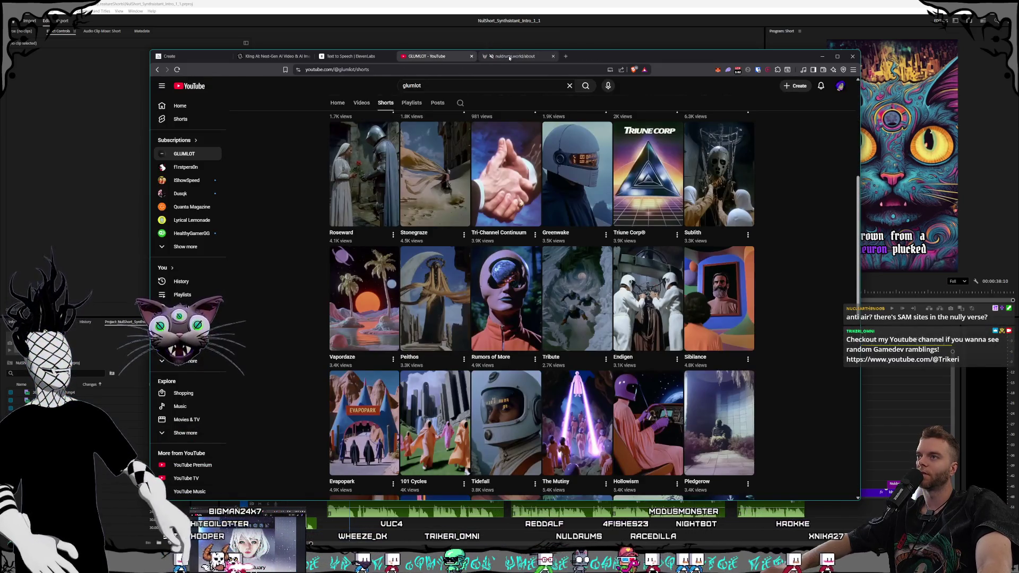
left_click(510, 56)
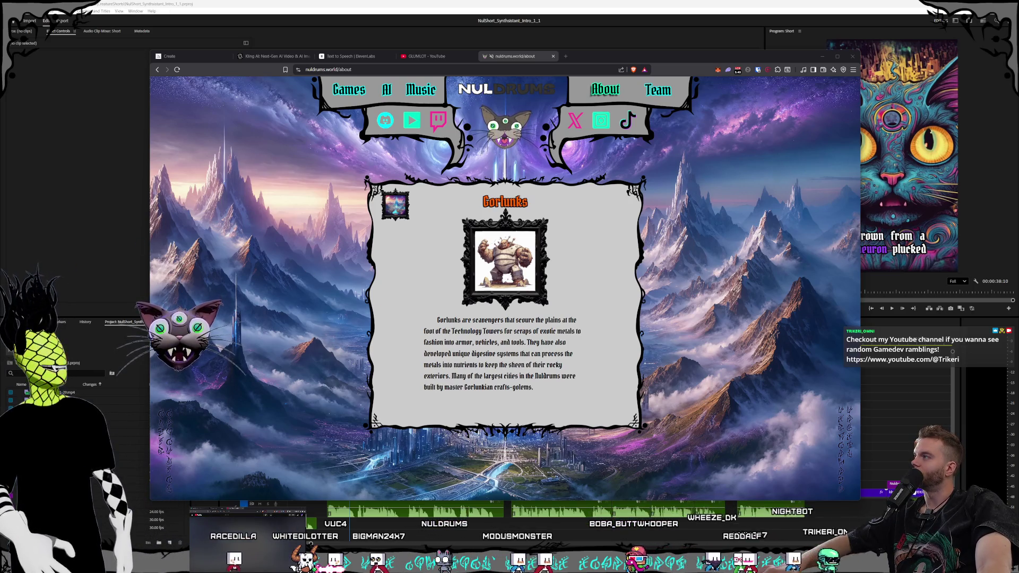
left_click(130, 165)
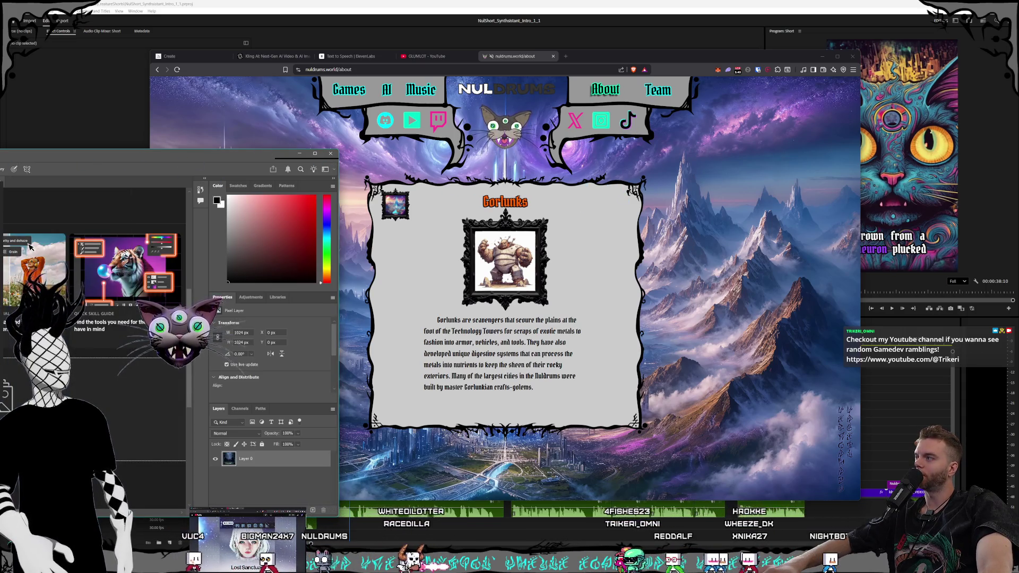
Center and enlarge the Photoshop window, then start File > Open
mouse_move(159, 153)
left_mouse_down()
mouse_move(418, 146)
mouse_move(326, 32)
left_mouse_up()
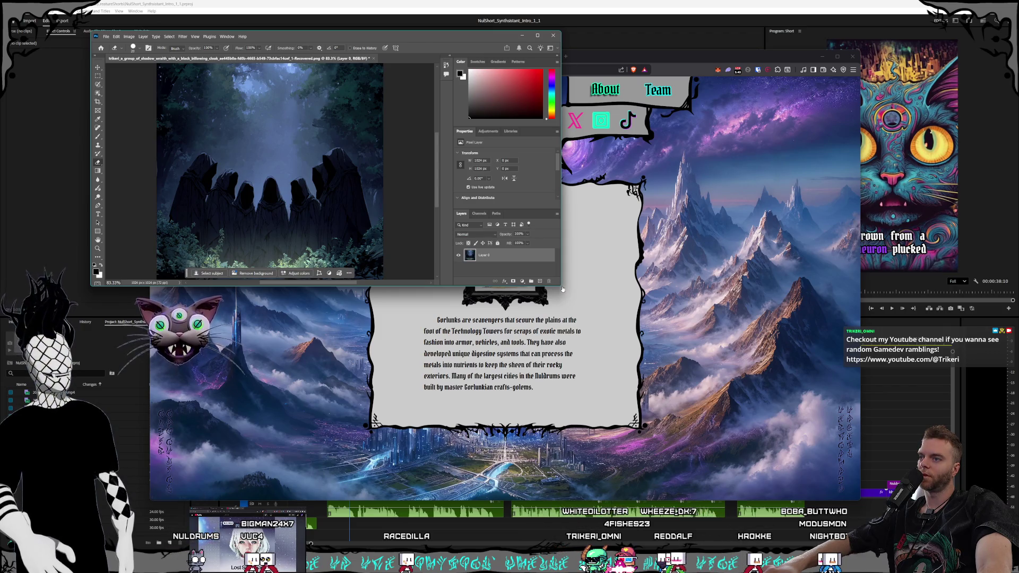
mouse_move(560, 285)
left_mouse_down()
mouse_move(846, 443)
mouse_move(884, 486)
mouse_move(701, 397)
left_mouse_up()
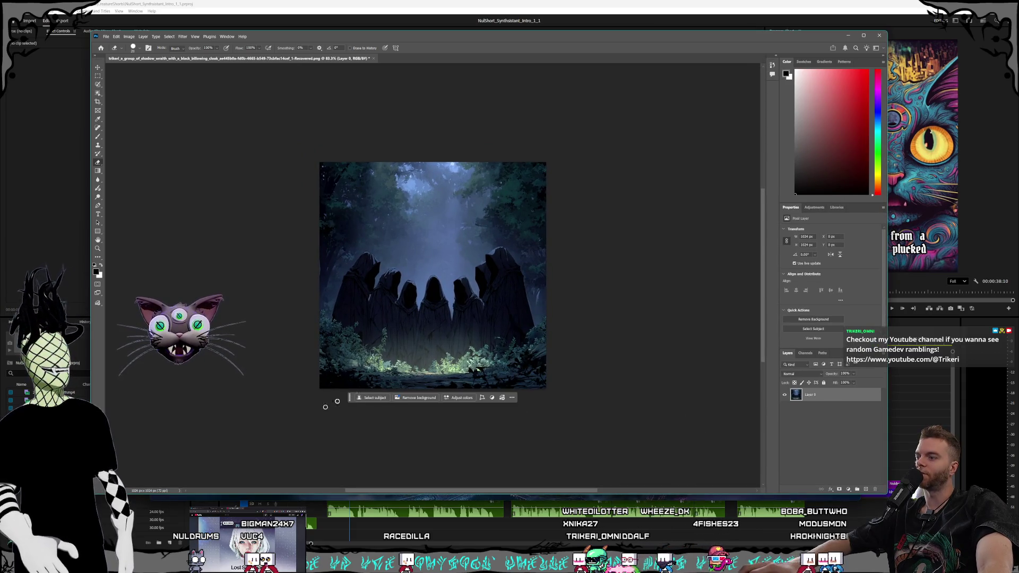
left_click(105, 36)
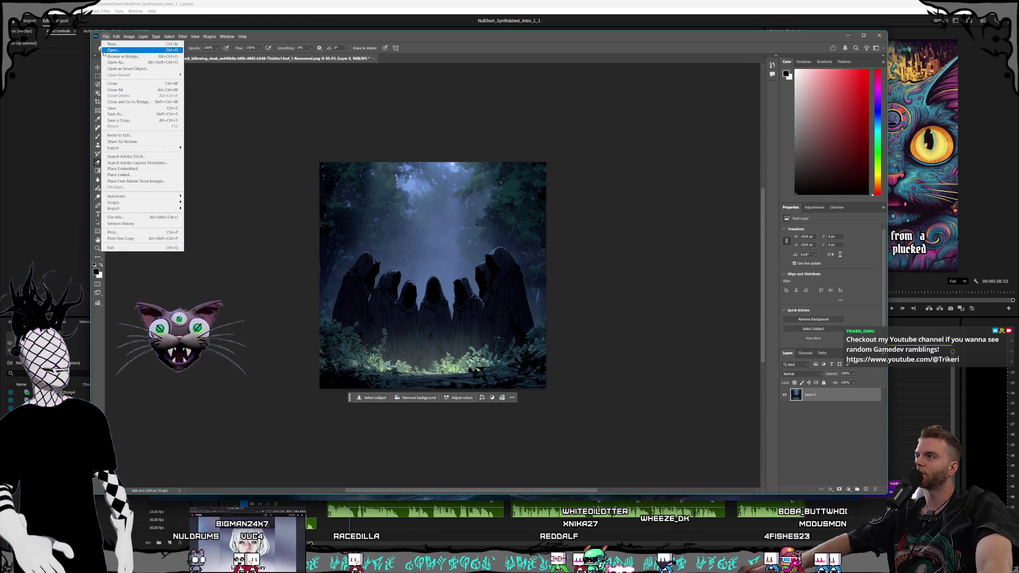
left_click(117, 53)
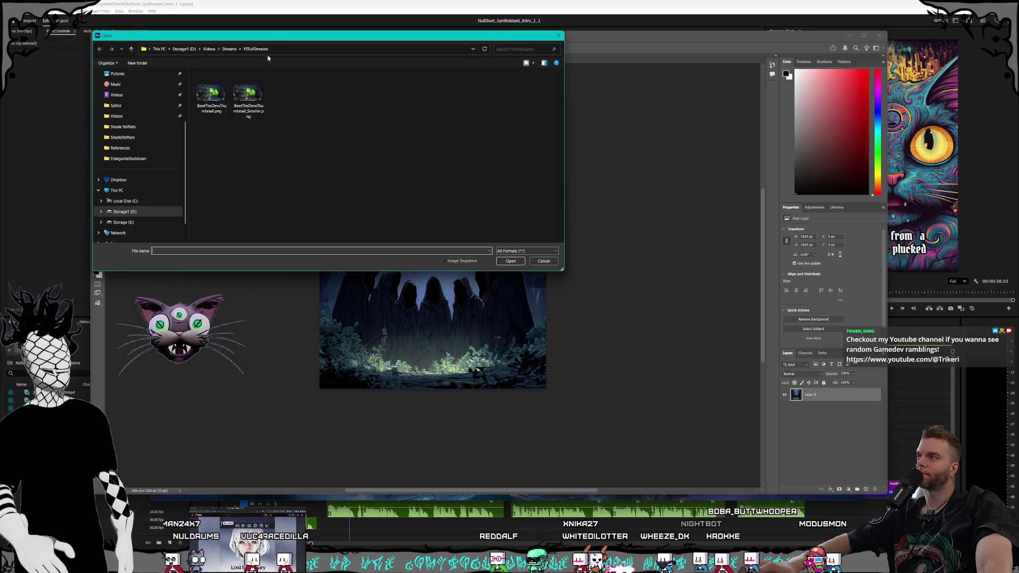
Navigate to Storage1 (D:) > Pictures > Nuldrums in the Open dialog
left_click(212, 156)
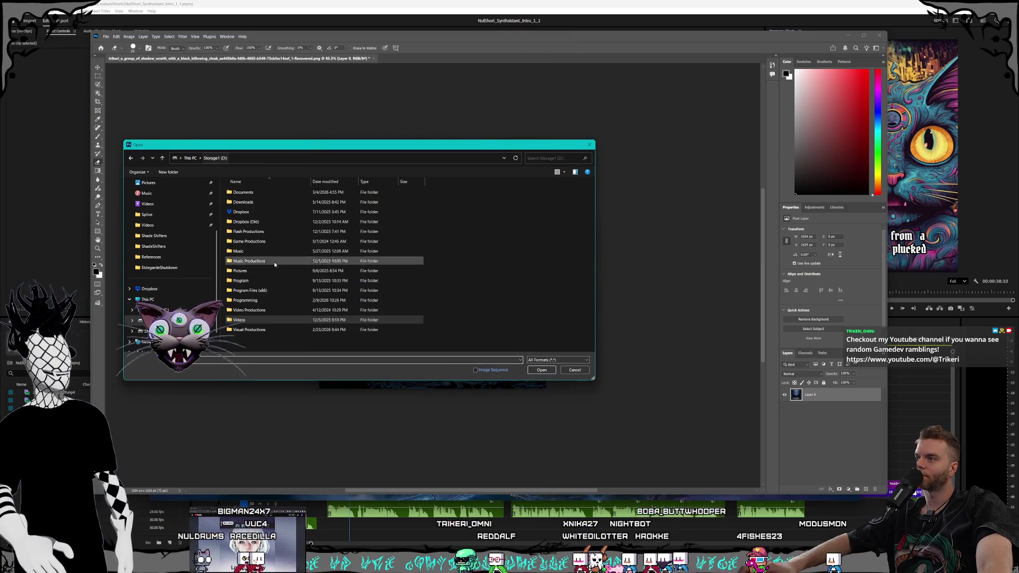
double_click(268, 271)
scroll(272, 253, "down", 5)
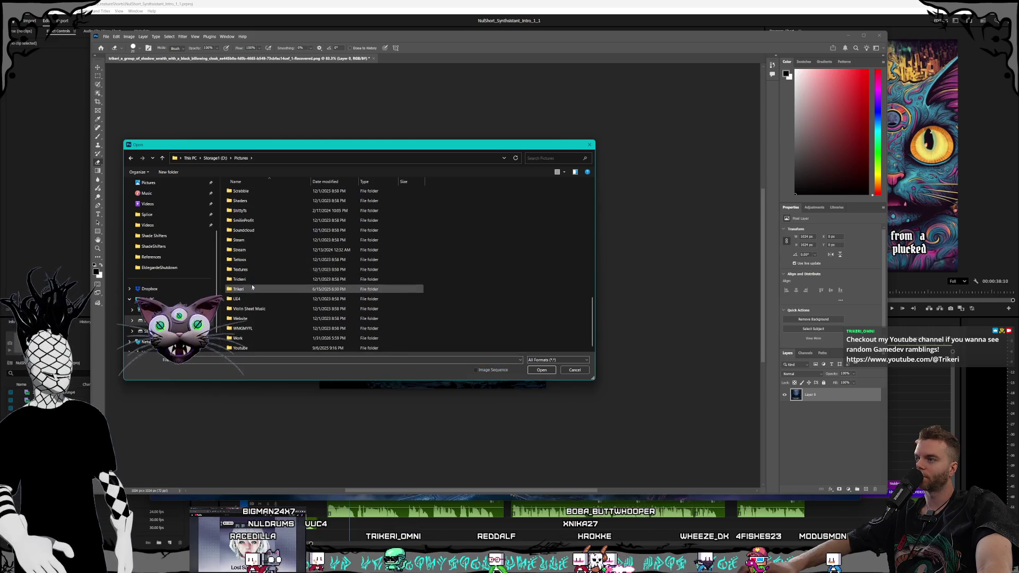
left_click(256, 225)
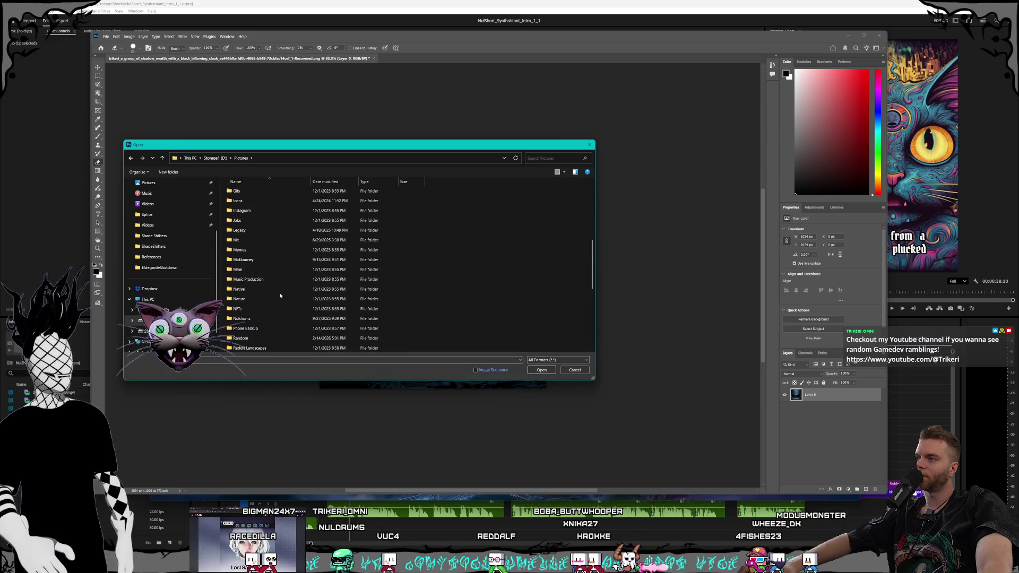
scroll(256, 326, "up", 5)
left_click(257, 320)
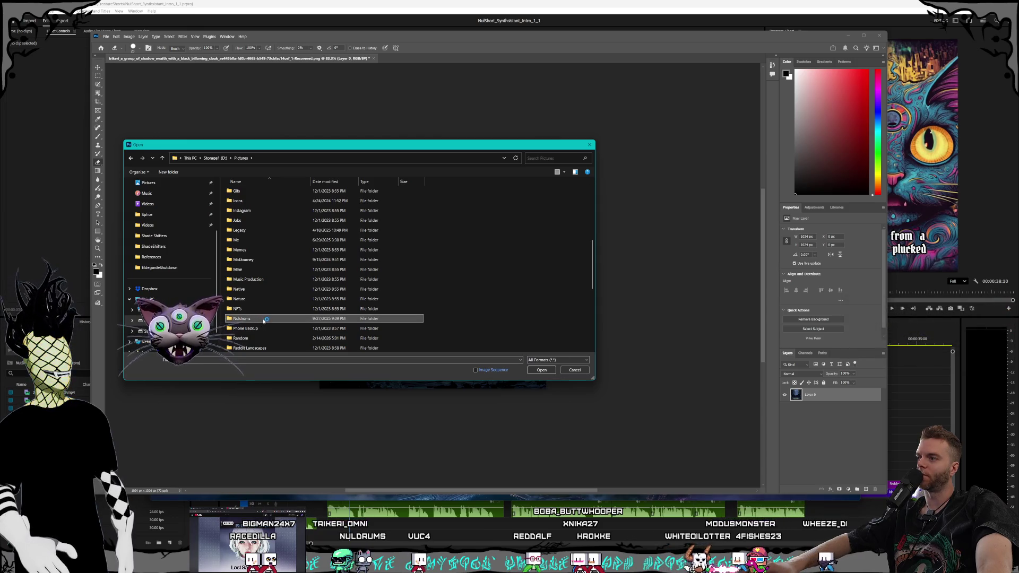
double_click(265, 320)
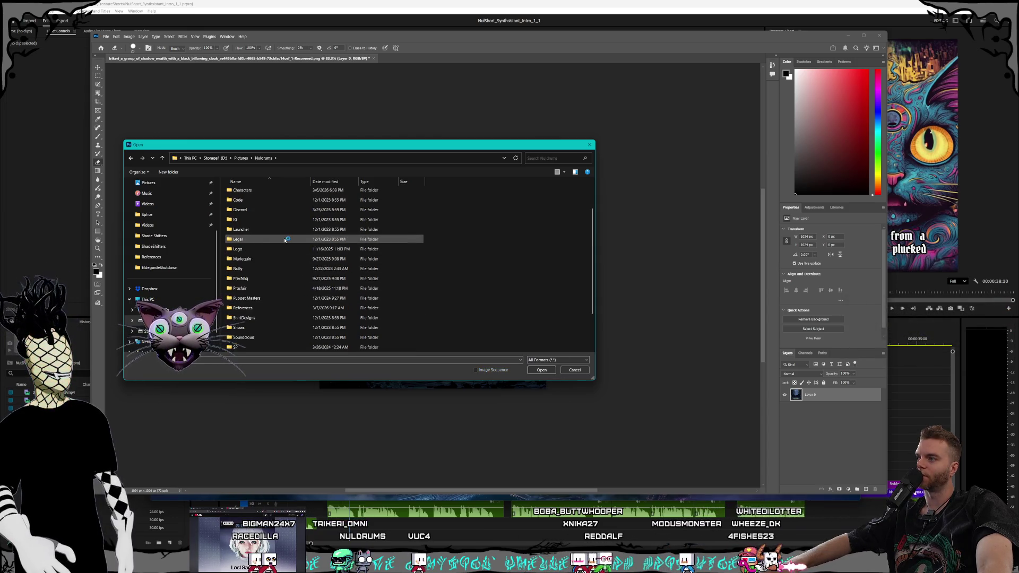
Browse the Nuldrums subfolders and enter the References folder
scroll(273, 234, "down", 2)
left_click(264, 222)
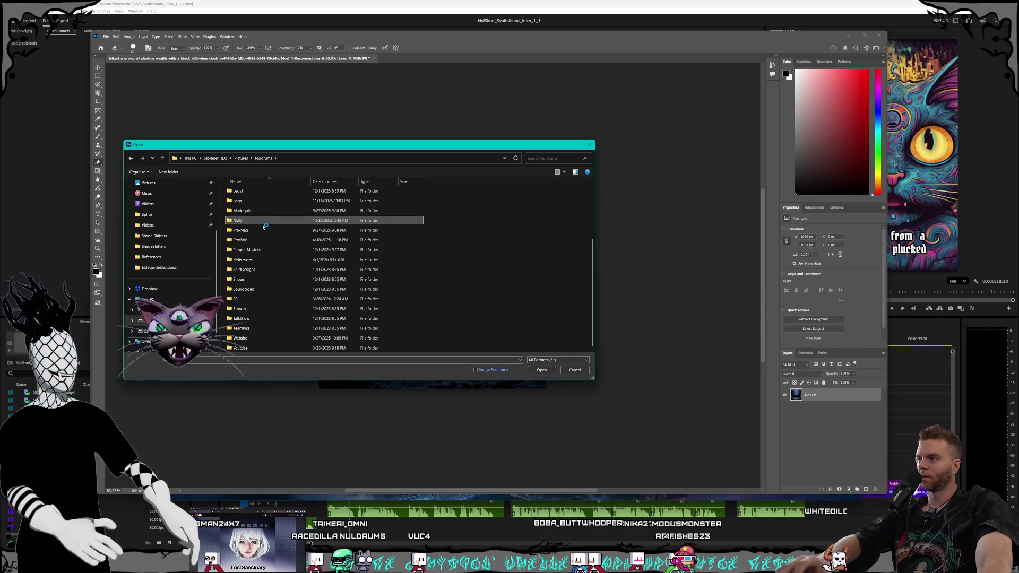
left_click(264, 230)
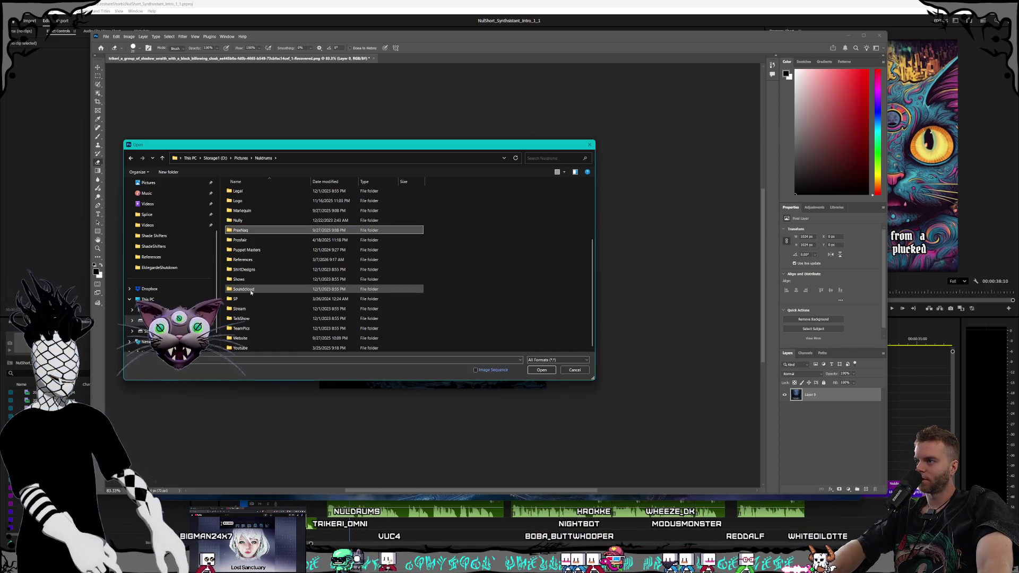
scroll(260, 304, "up", 3)
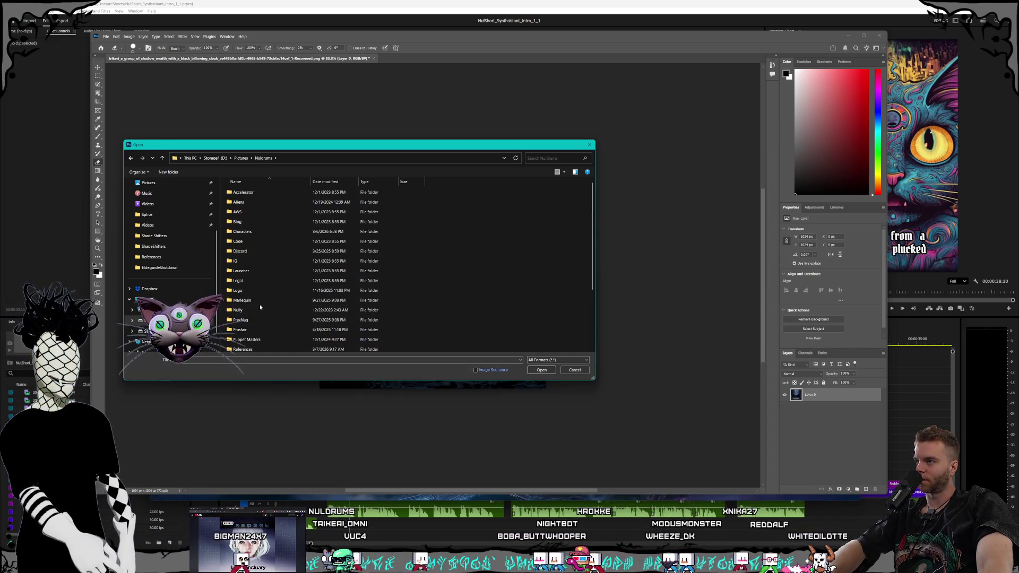
left_click(256, 340)
scroll(256, 297, "down", 3)
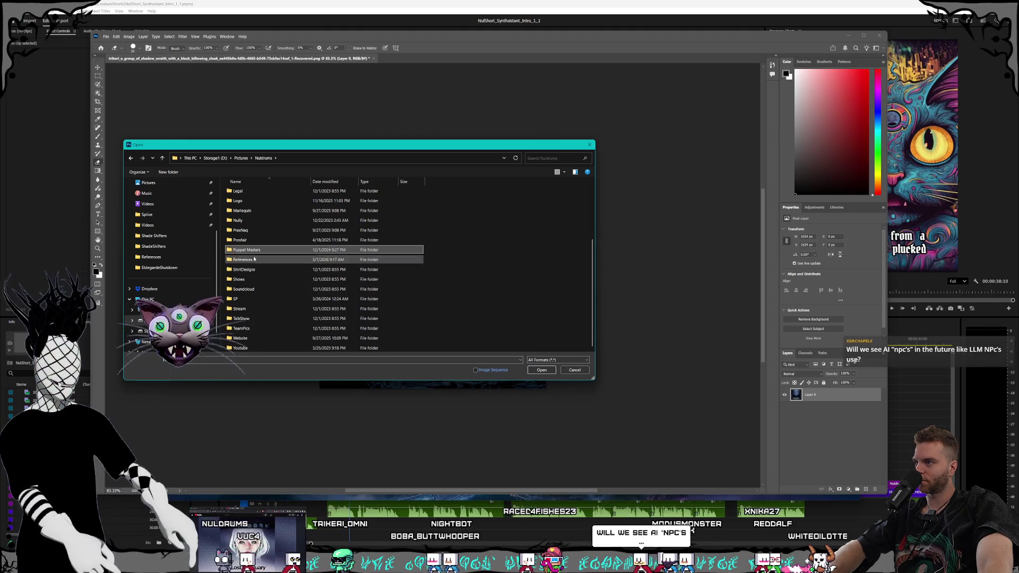
double_click(249, 260)
Open the biomechanical female android image from References
left_click_drag(595, 379, 610, 484)
left_click(512, 327)
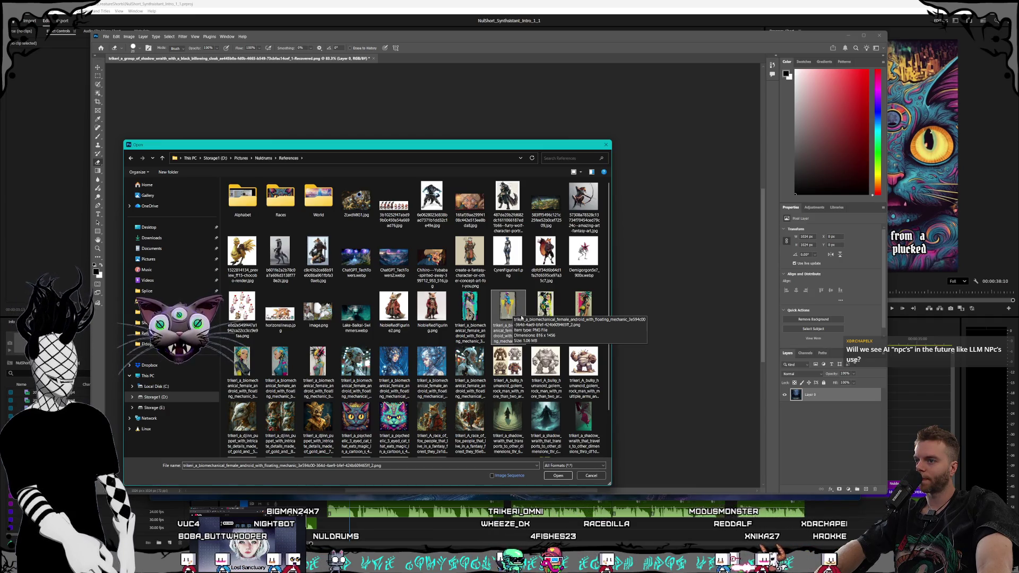
double_click(523, 317)
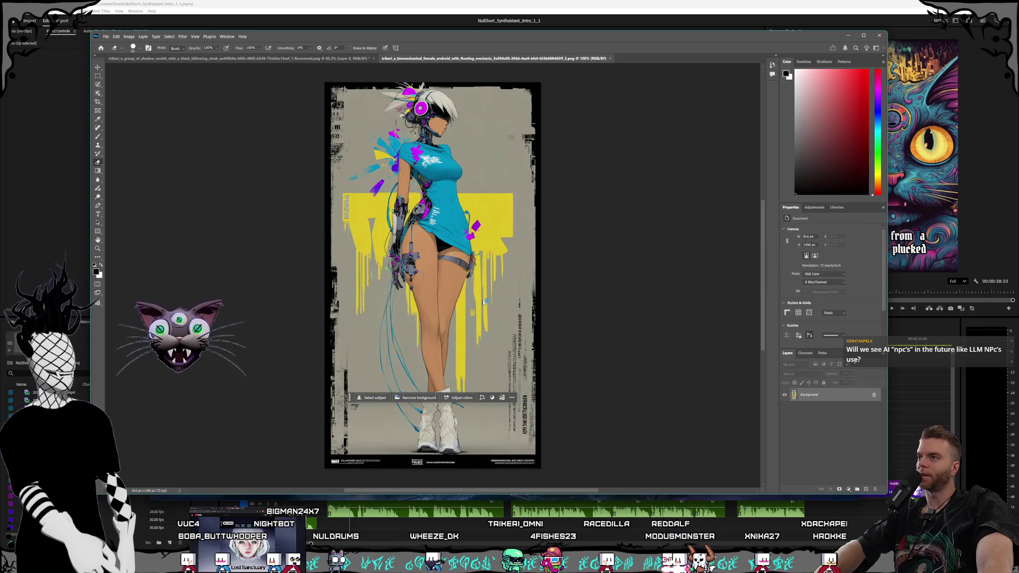
Convert the first android image's Background into Layer 0
scroll(455, 137, "up", 5)
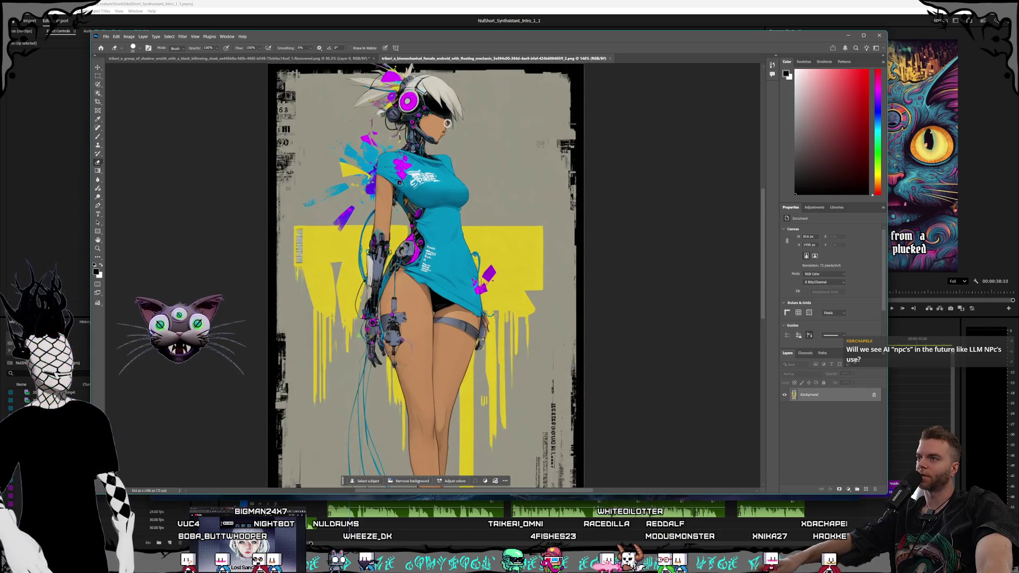
scroll(483, 161, "down", 3)
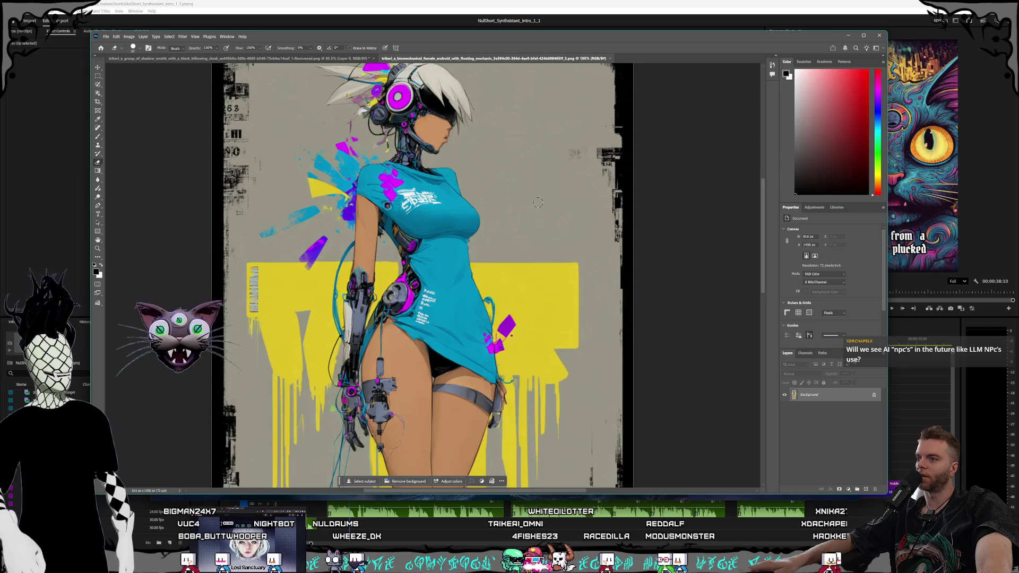
scroll(527, 238, "up", 5)
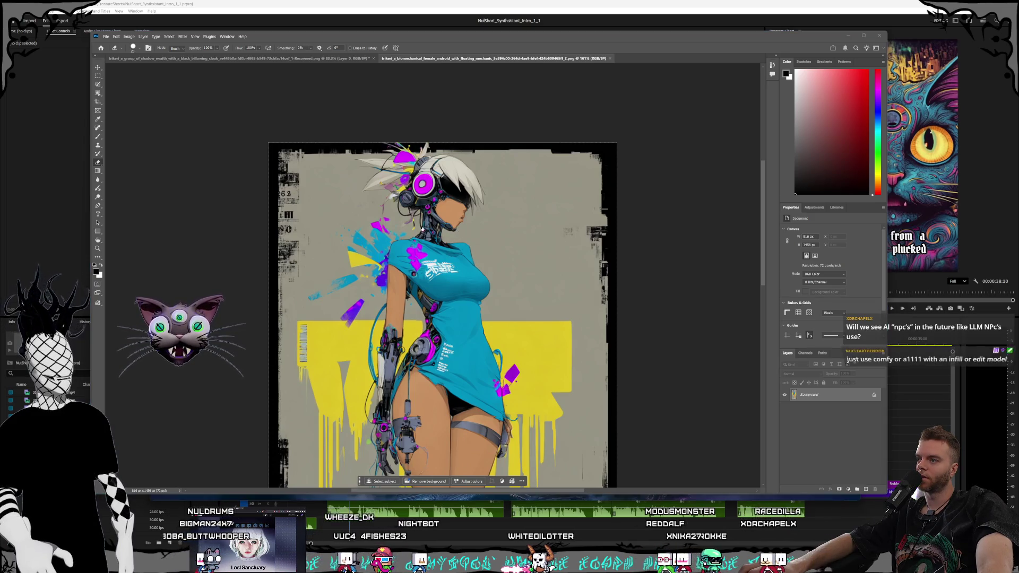
key("ctrl+shift+n")
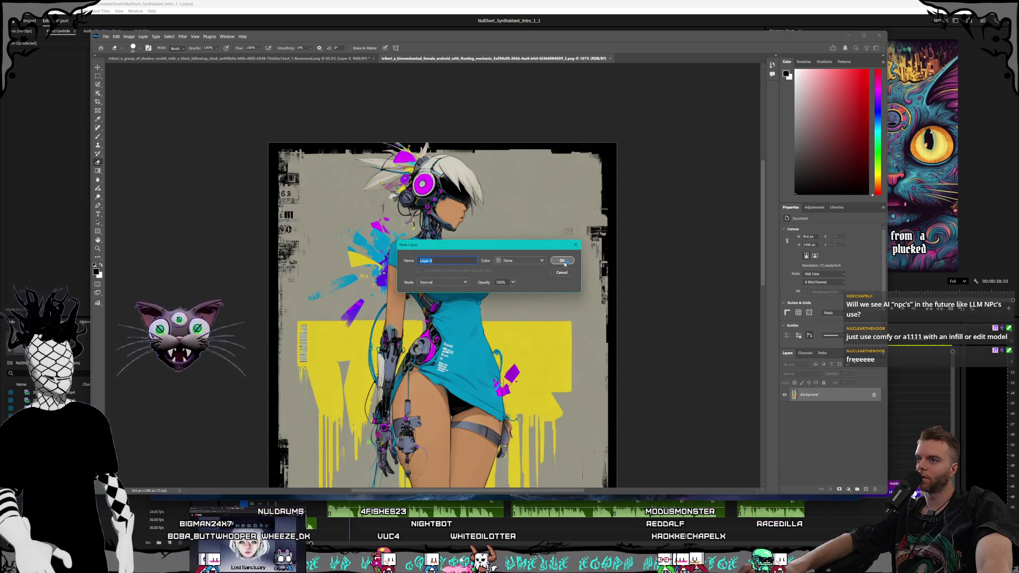
left_click(565, 263)
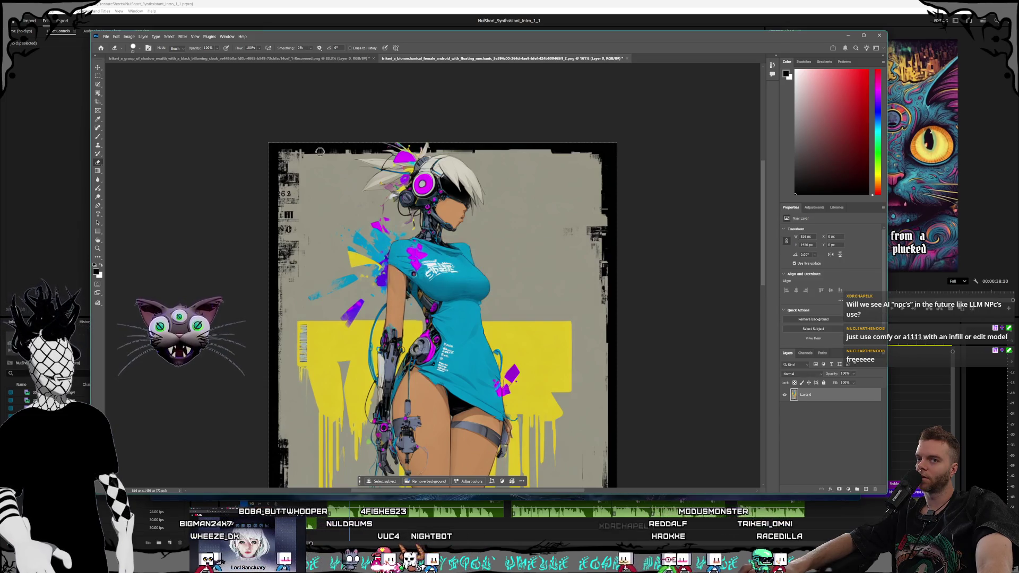
Open the biomechanical android image ending _3.png
left_click(106, 37)
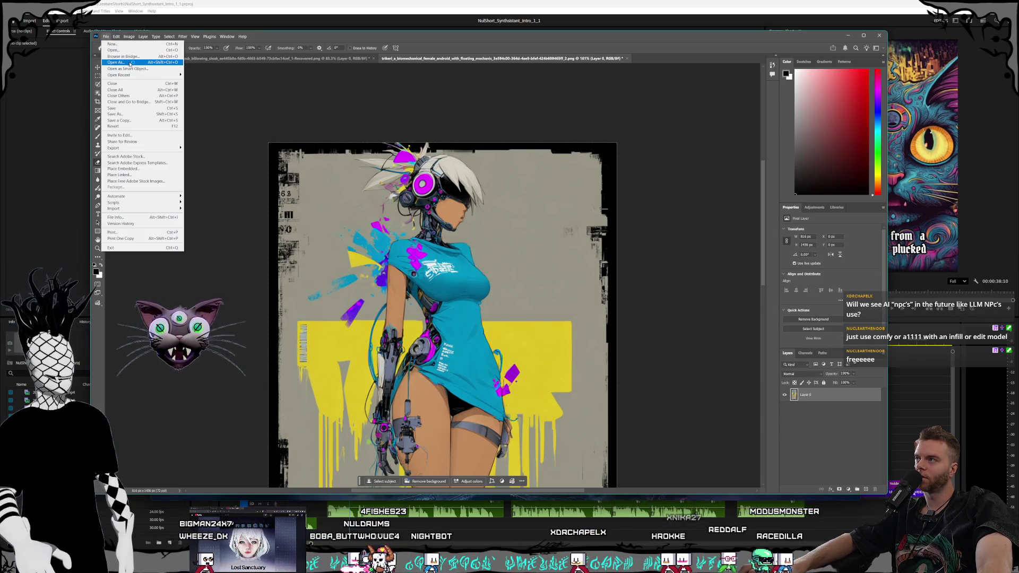
left_click(129, 50)
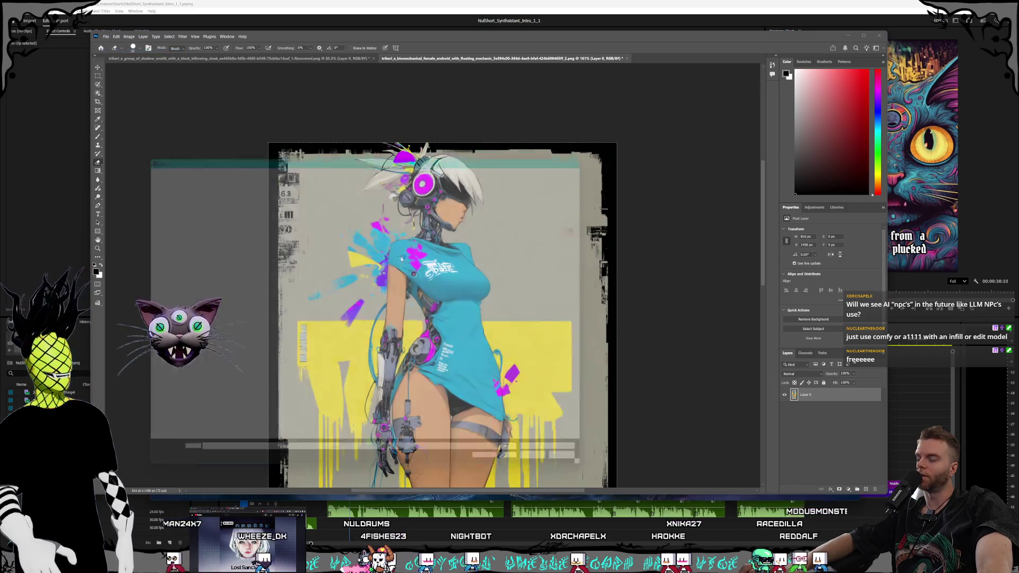
scroll(453, 308, "down", 1)
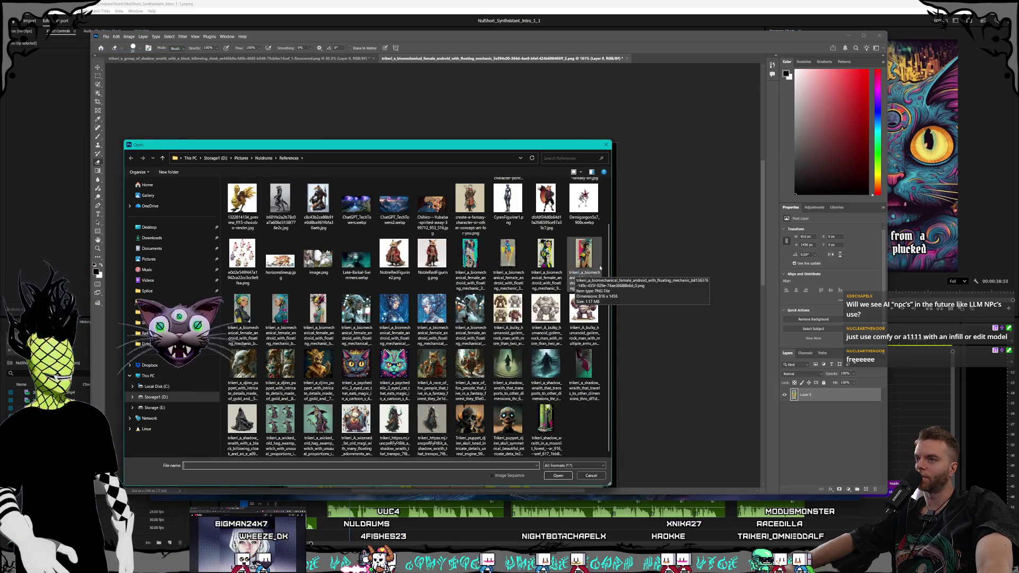
left_click(579, 282)
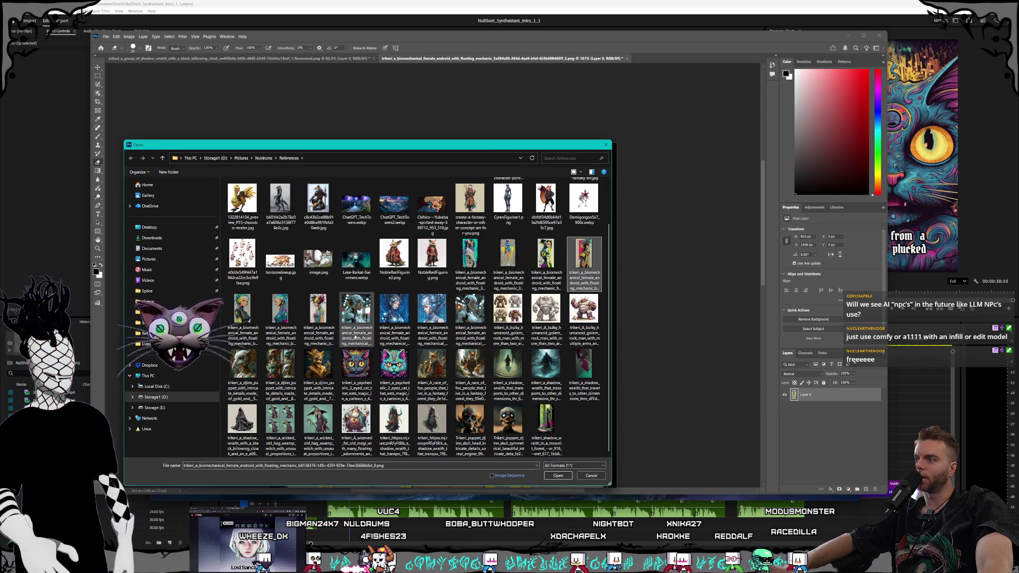
left_click(326, 342)
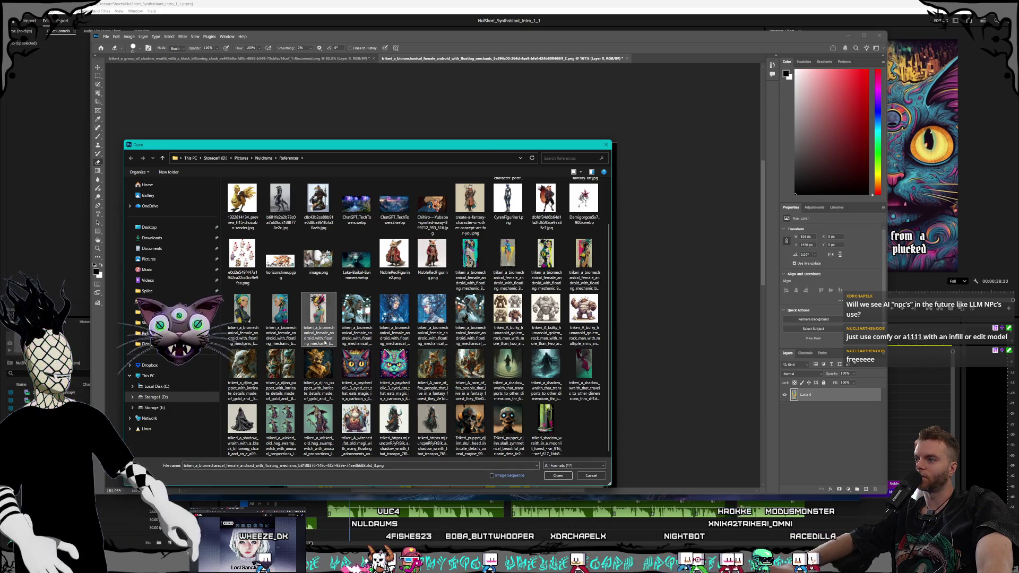
key("Return")
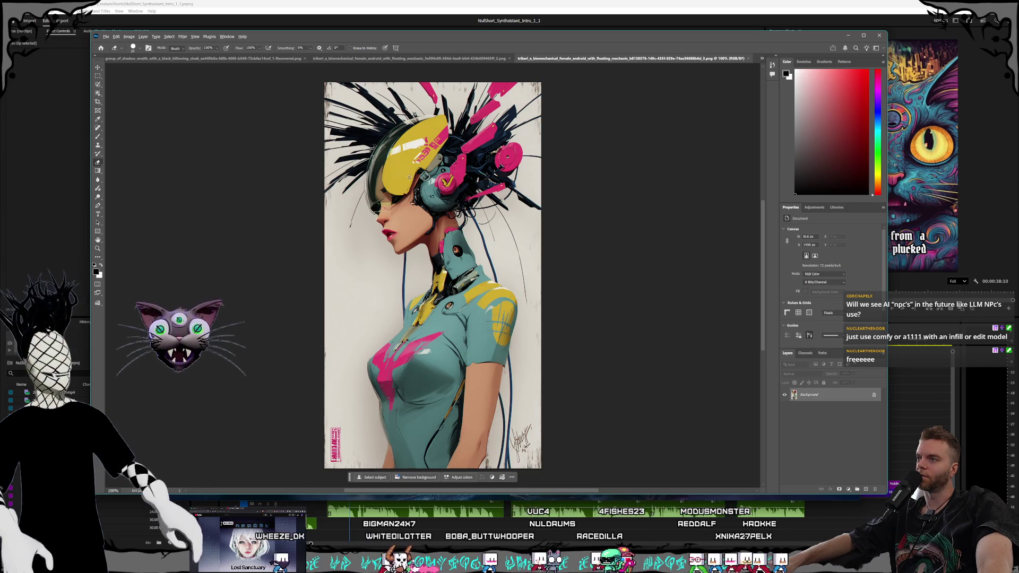
Convert the _3.png image's Background layer into Layer 0
scroll(520, 441, "up", 2)
scroll(501, 417, "up", 3)
scroll(536, 382, "down", 2)
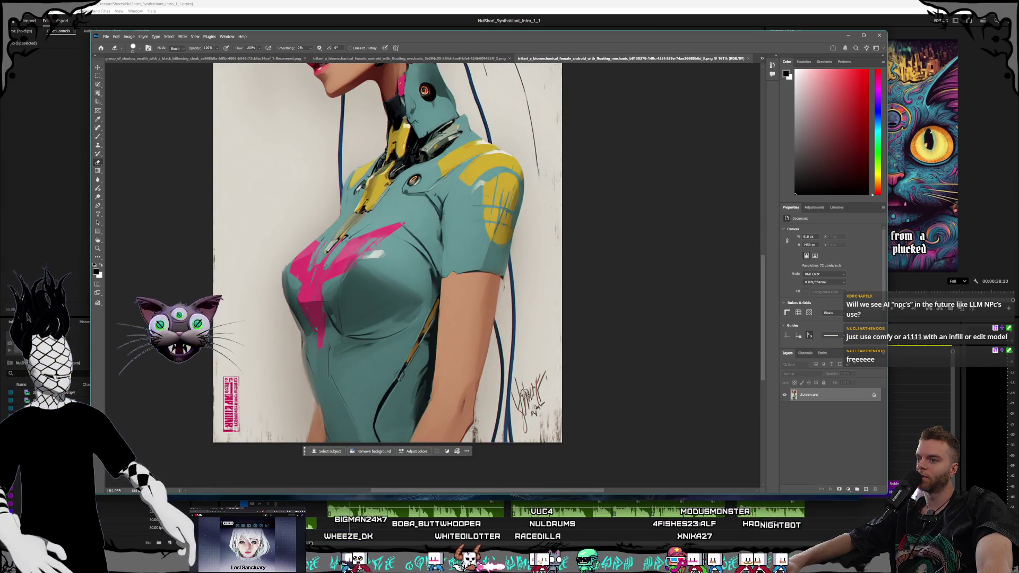
double_click(826, 399)
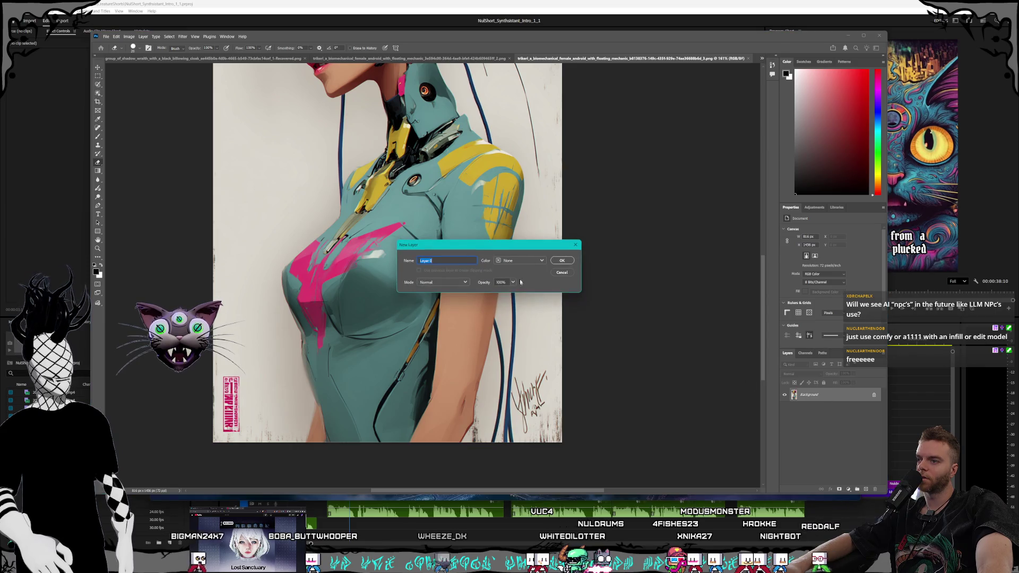
left_click(566, 260)
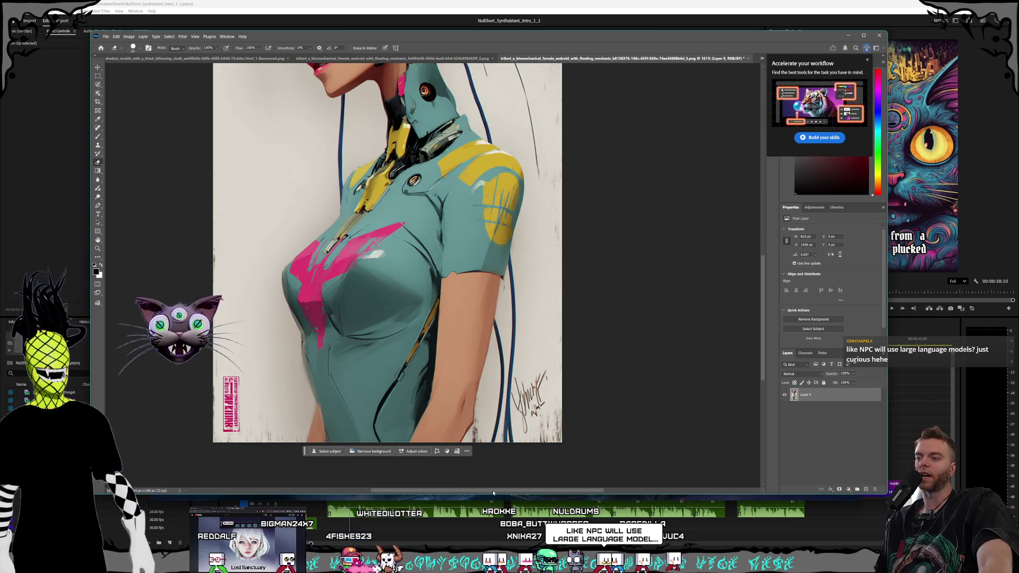
left_click_drag(493, 491, 477, 494)
scroll(543, 459, "up", 2)
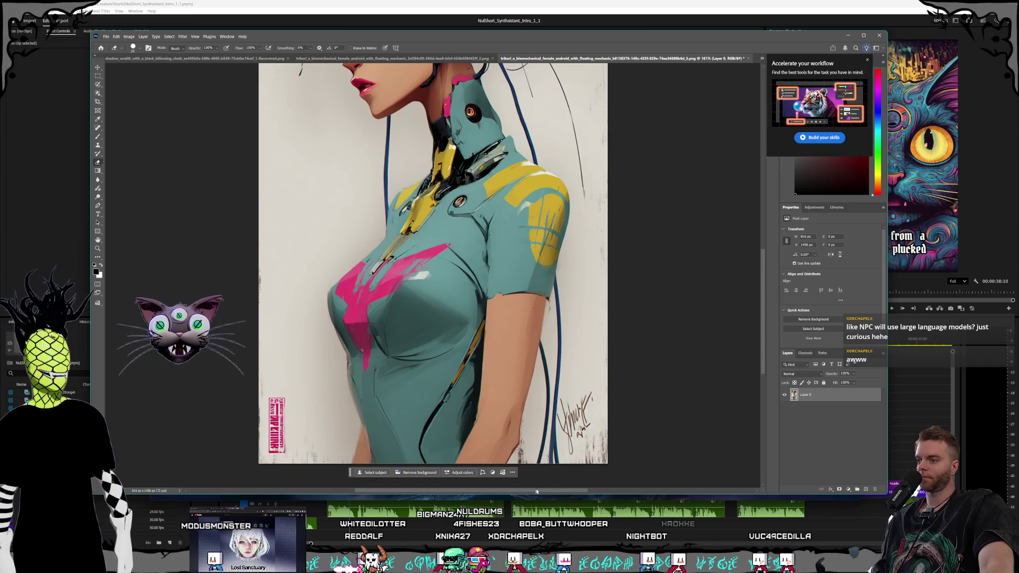
scroll(543, 494, "left", 2)
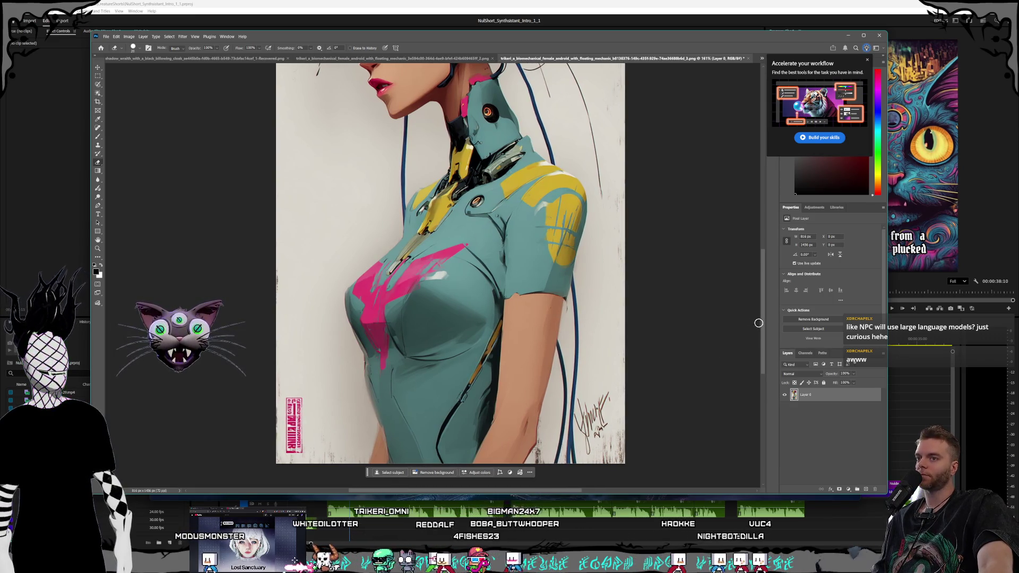
scroll(764, 325, "up", 1)
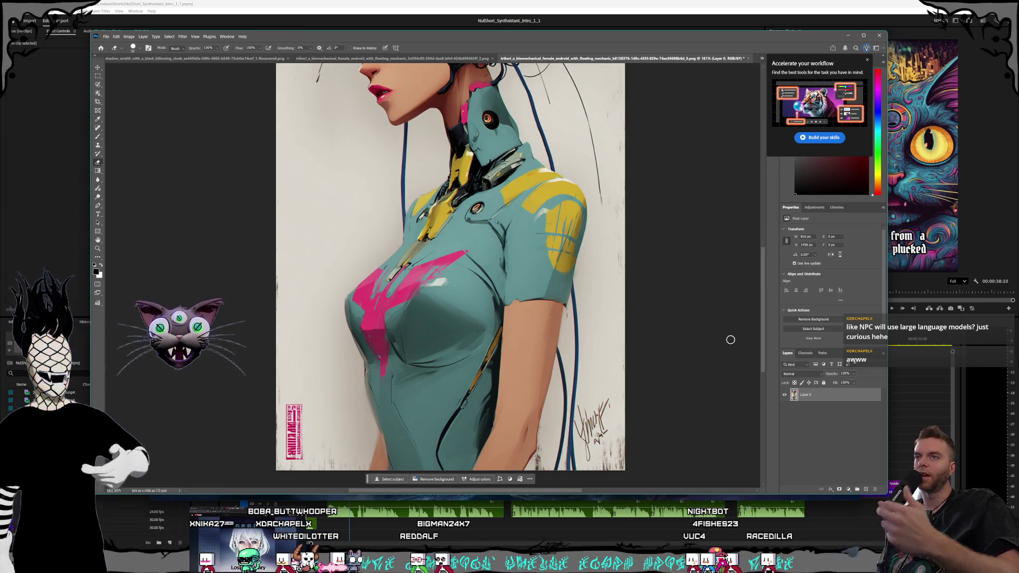
left_click(866, 61)
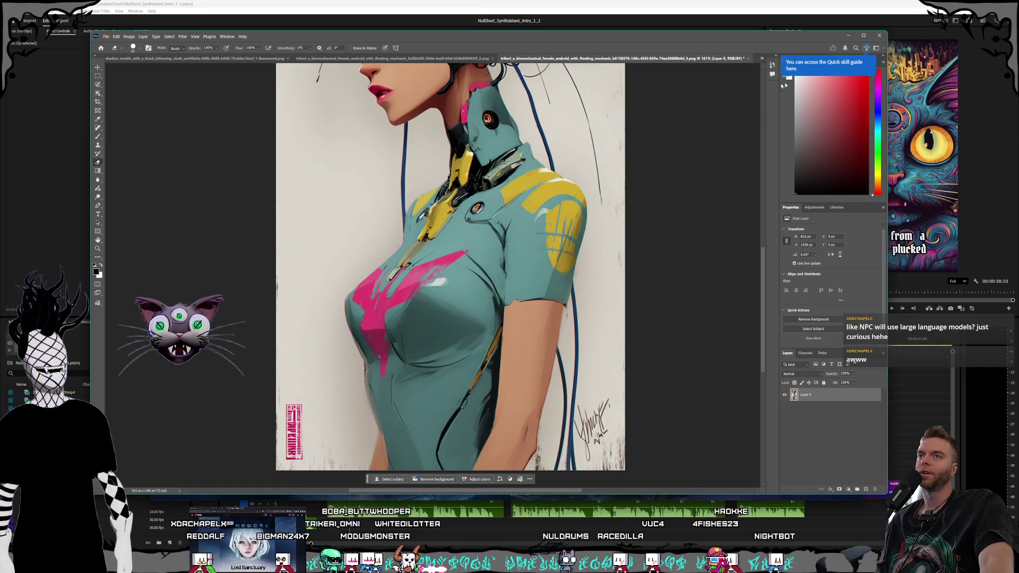
left_click(866, 48)
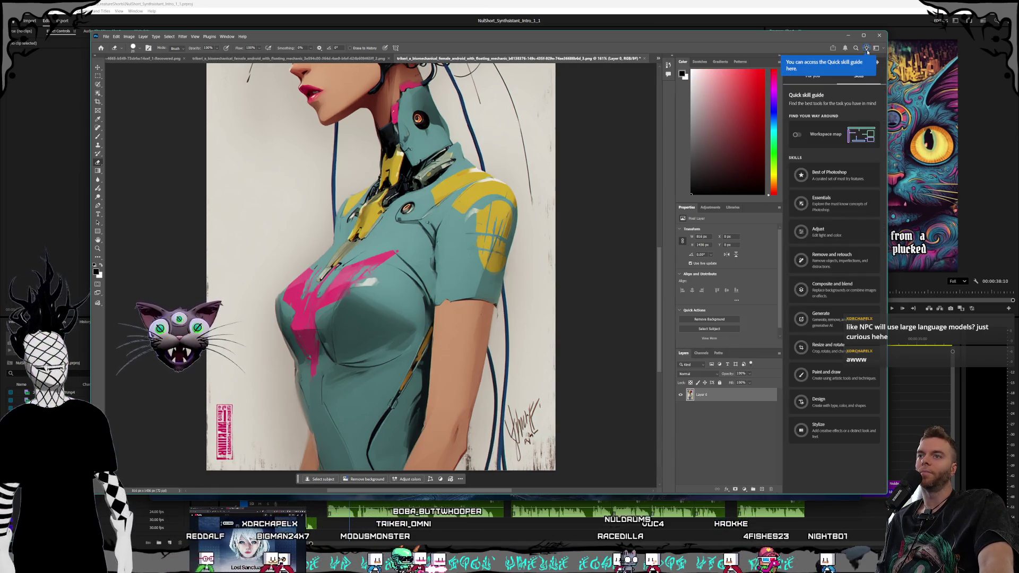
left_click(876, 62)
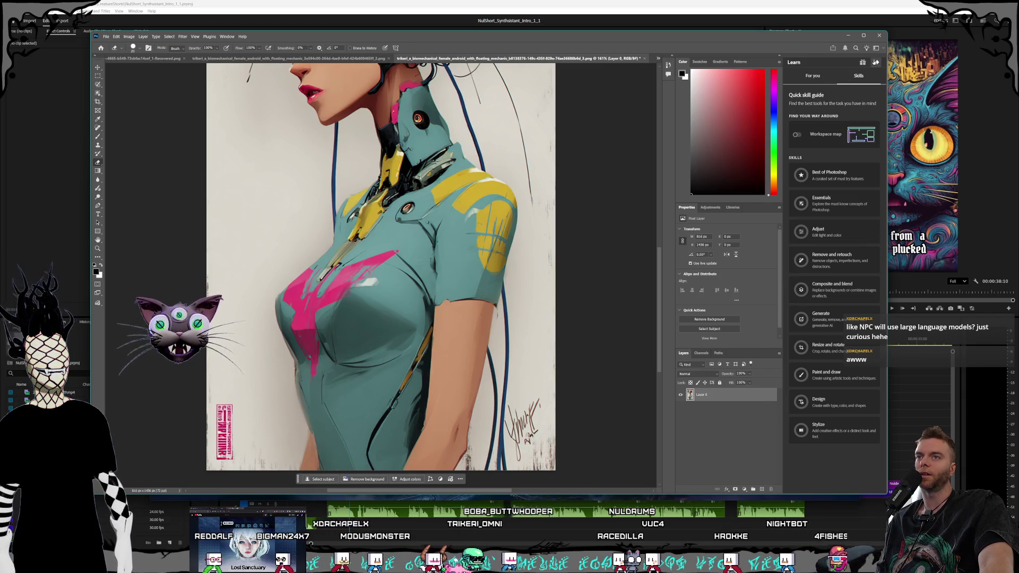
left_click(876, 62)
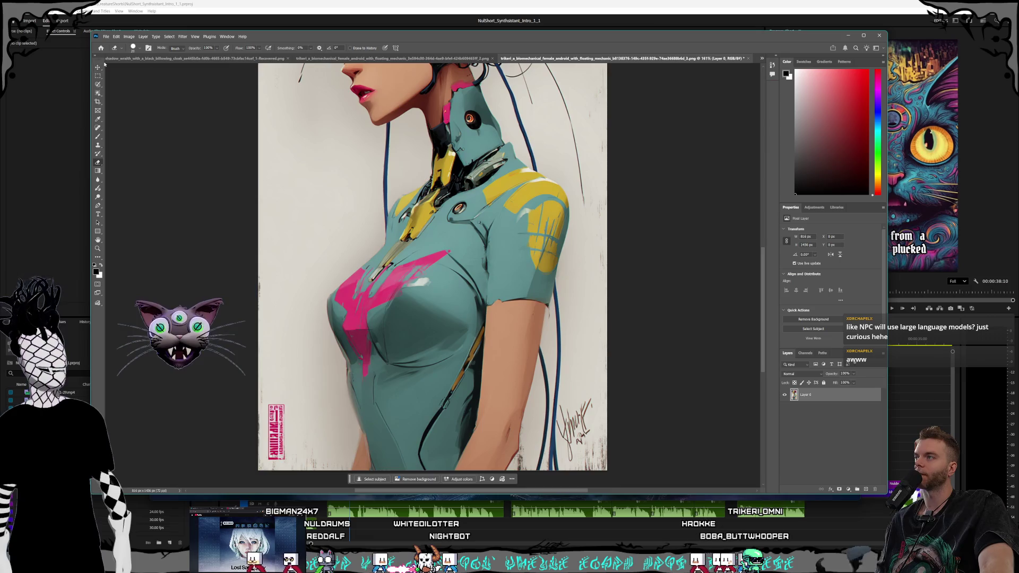
Cycle through the Marquee, Move, Brush, Path Selection, Eyedropper and Object Selection tools
key("m")
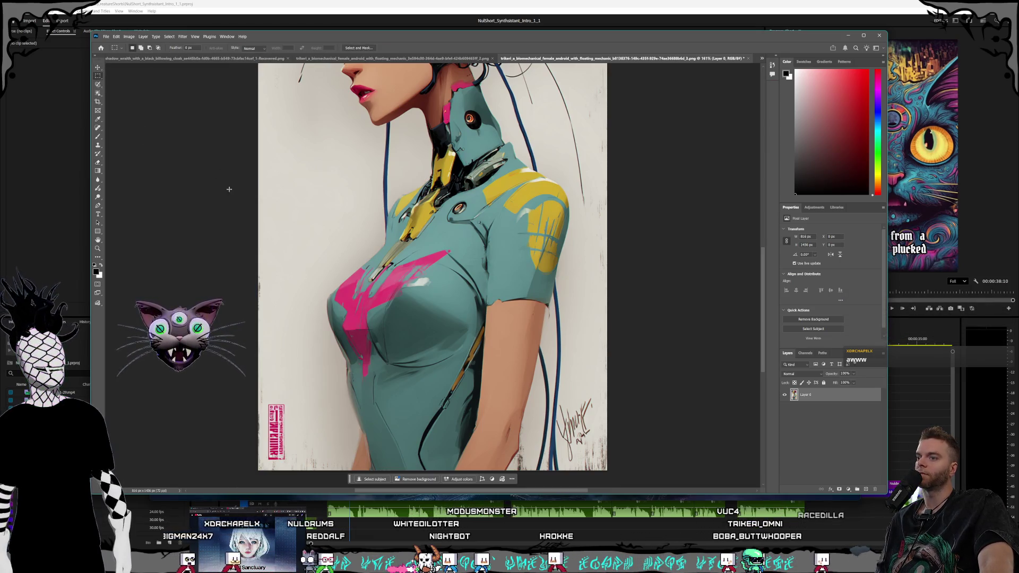
right_click(98, 78)
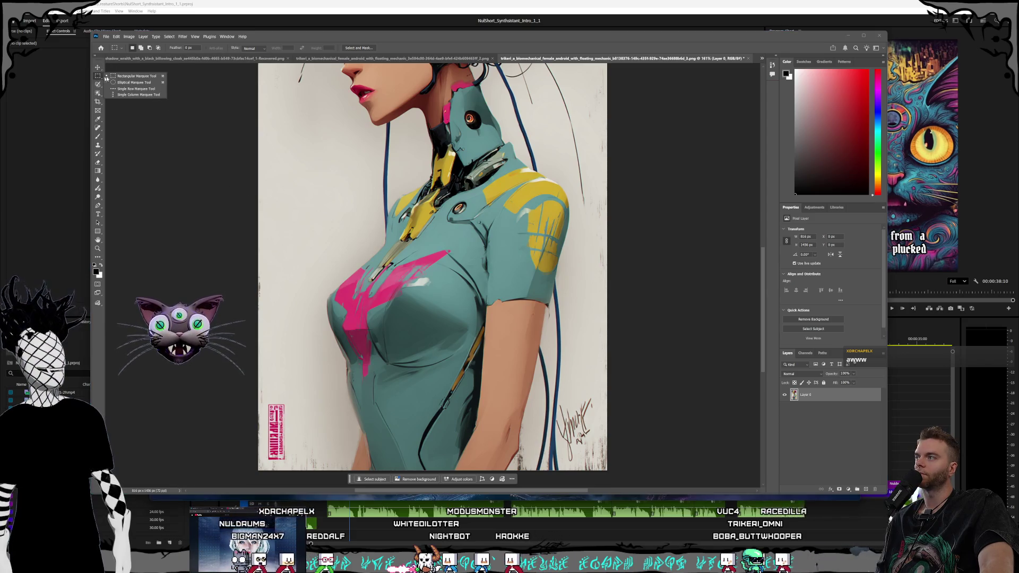
left_click(134, 76)
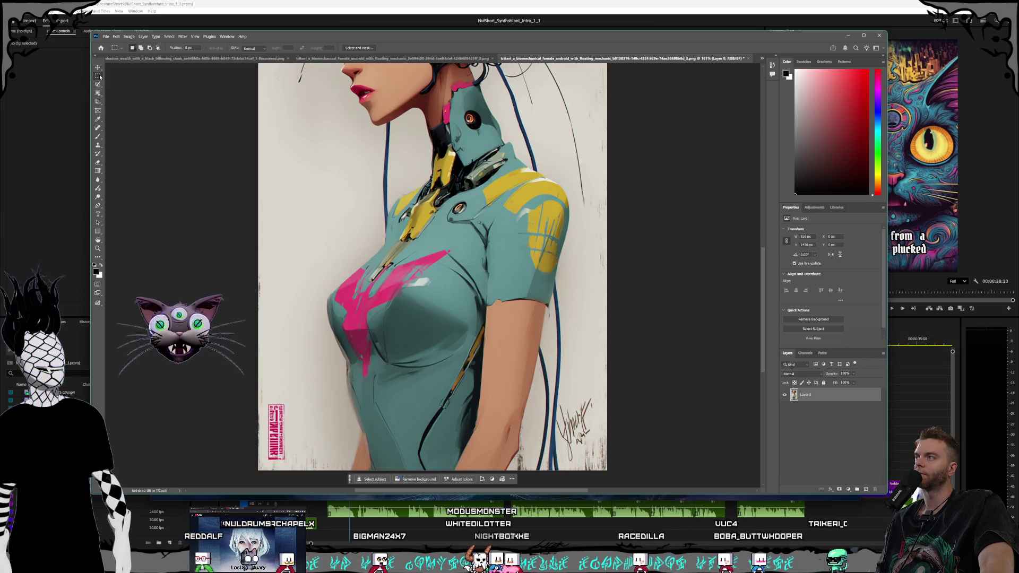
right_click(99, 77)
left_click(98, 68)
right_click(99, 68)
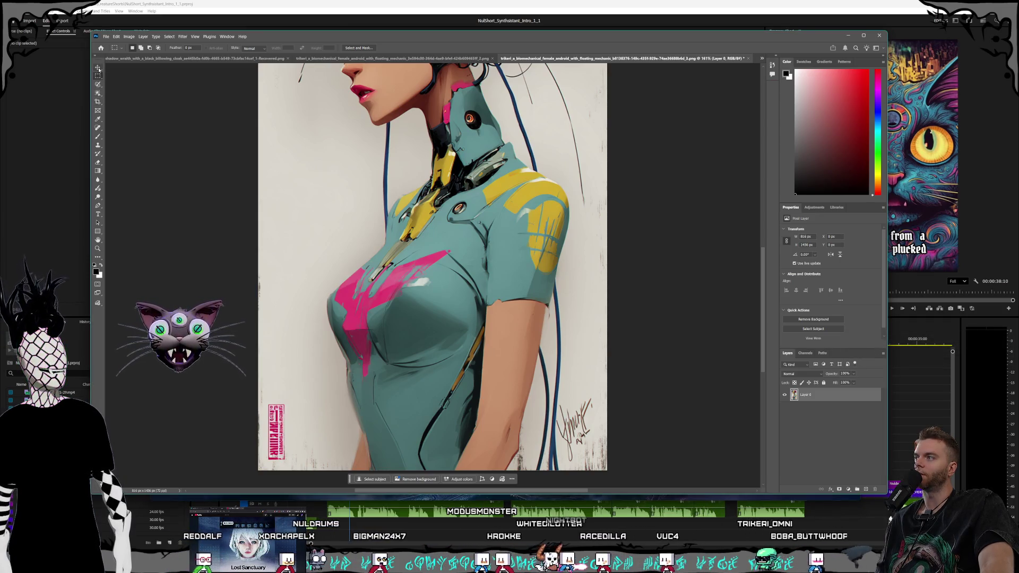
left_click(99, 136)
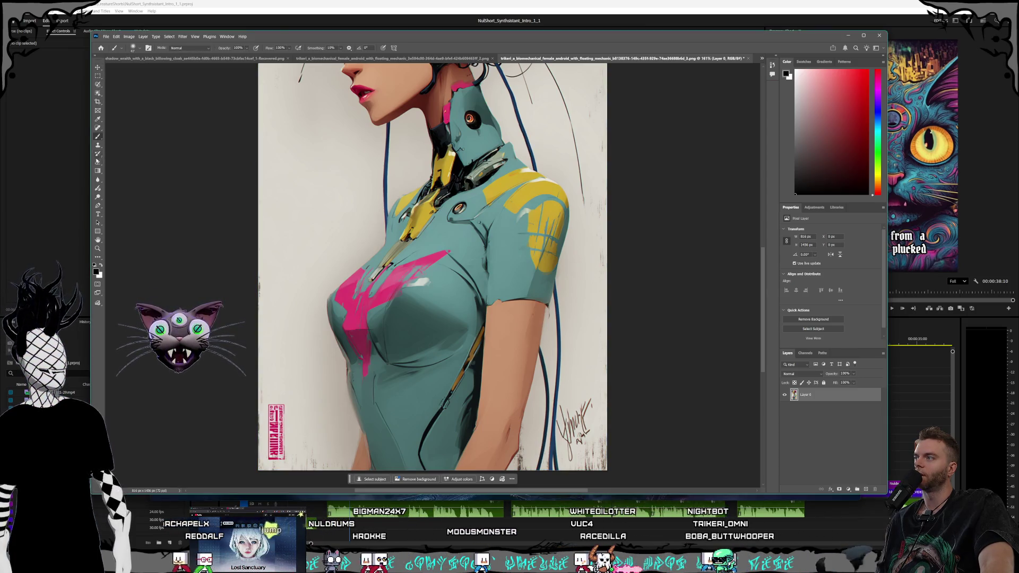
left_click(97, 223)
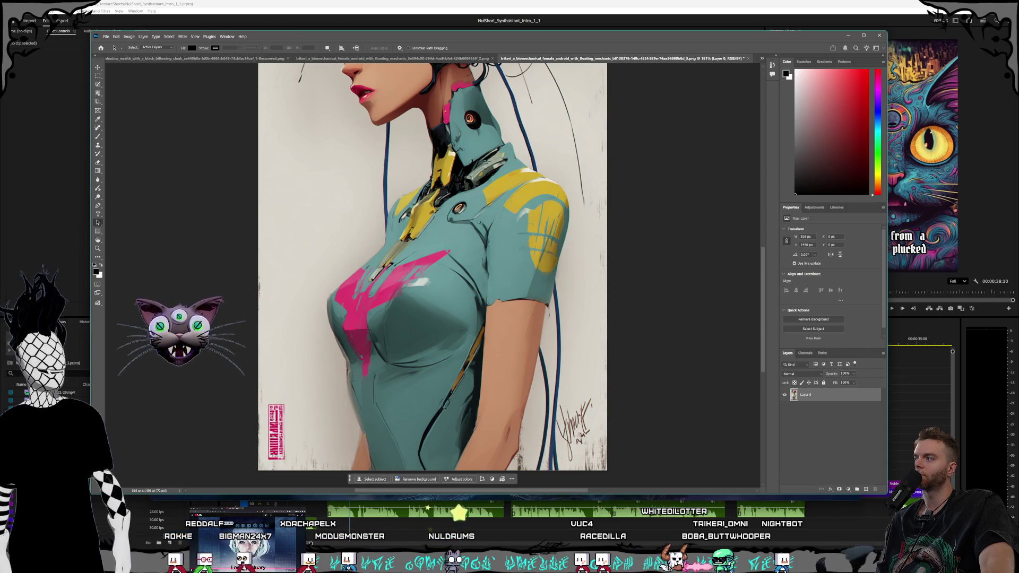
left_click(98, 120)
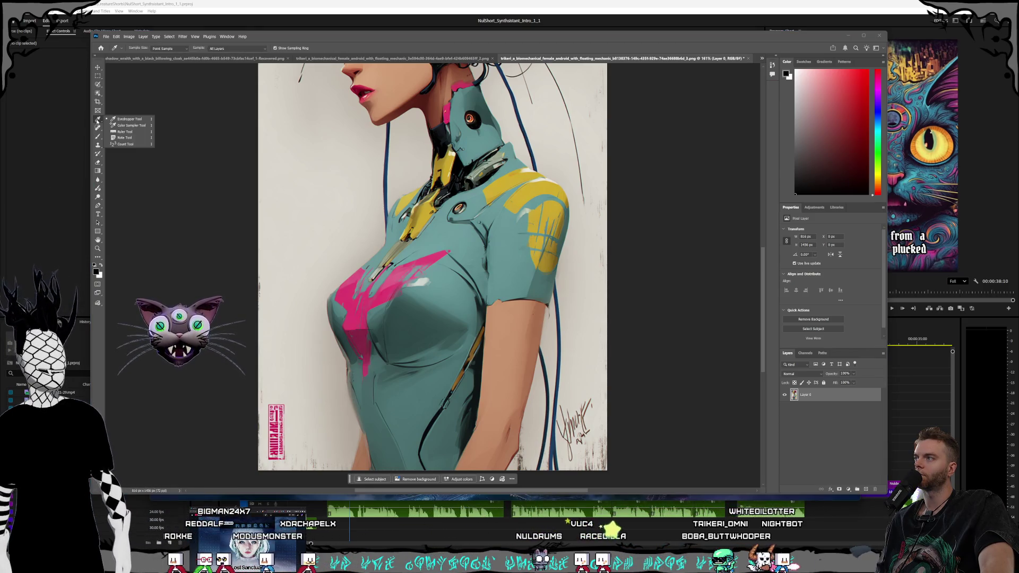
left_click(98, 94)
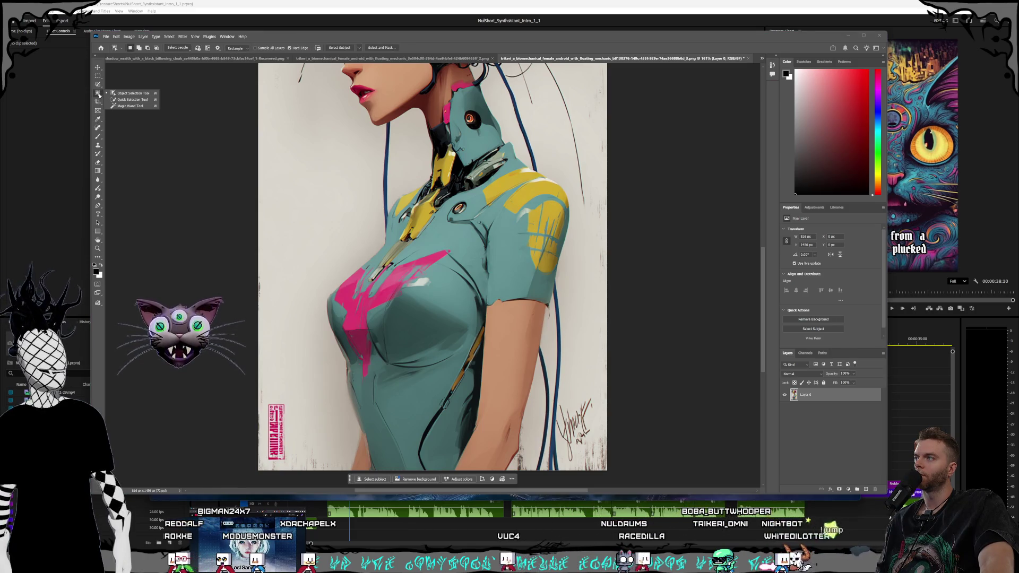
Outline the lower-right signature with the Polygonal Lasso Tool
left_click(97, 85)
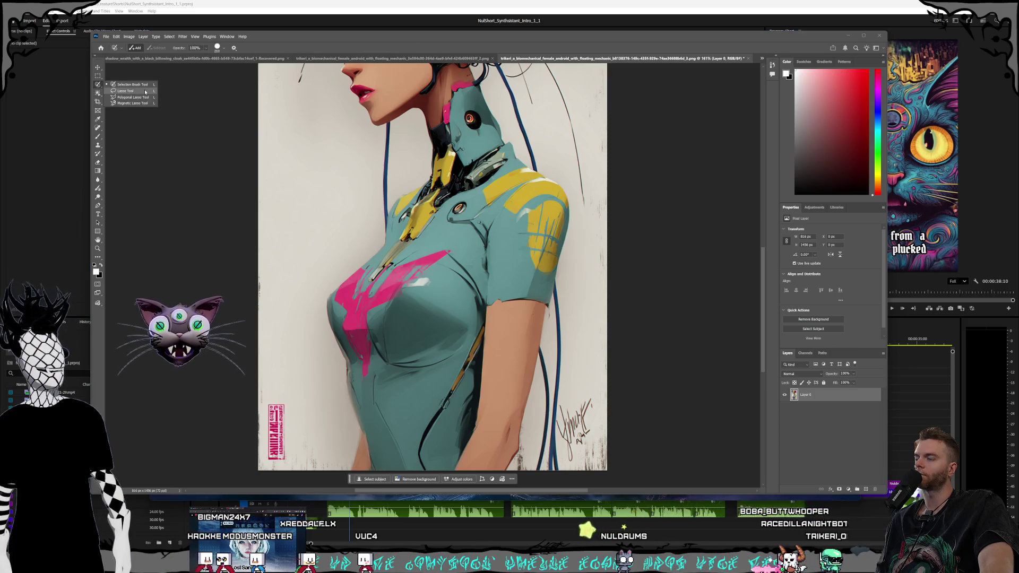
left_click(135, 97)
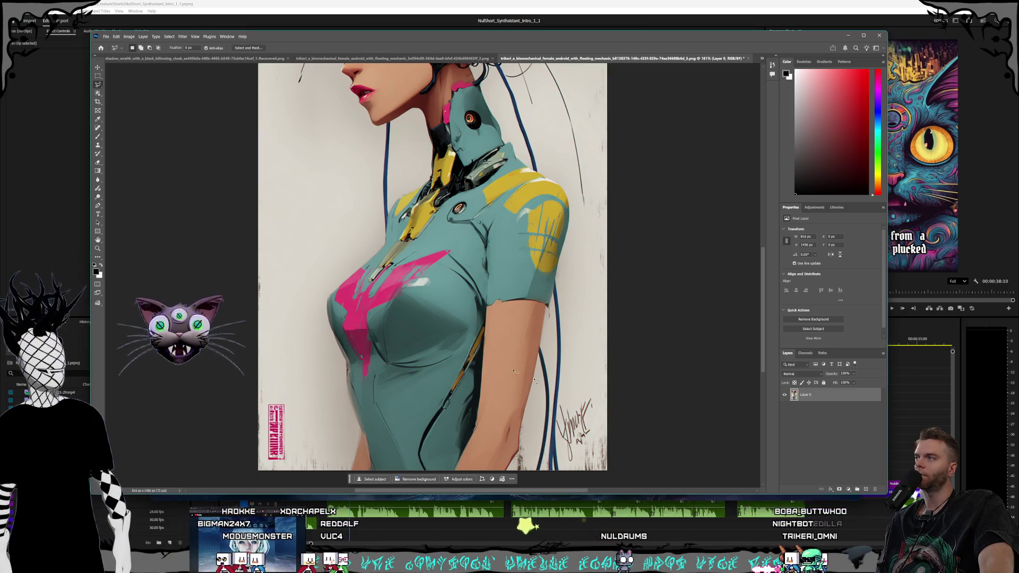
left_click(595, 390)
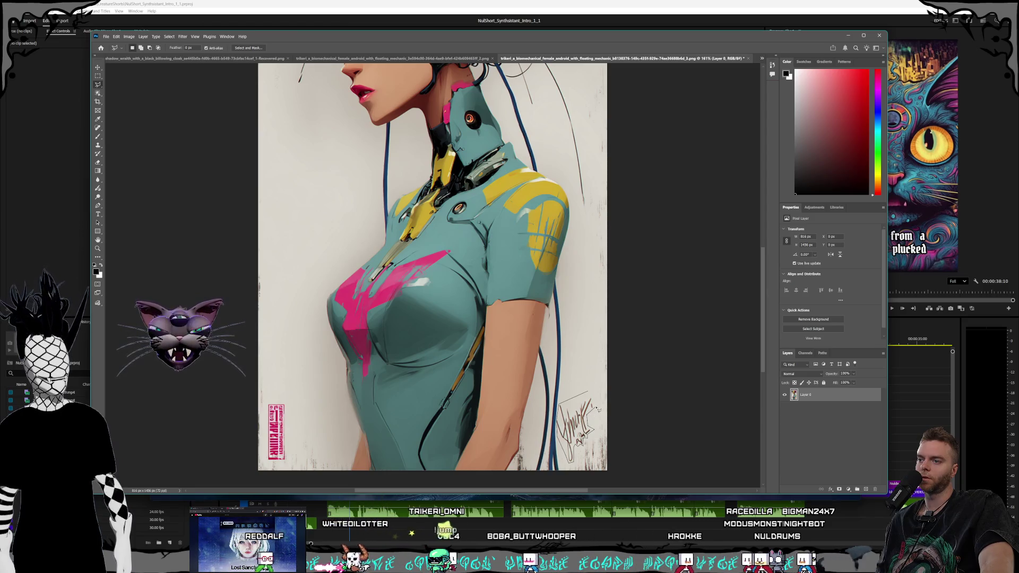
left_click_drag(595, 395, 589, 399)
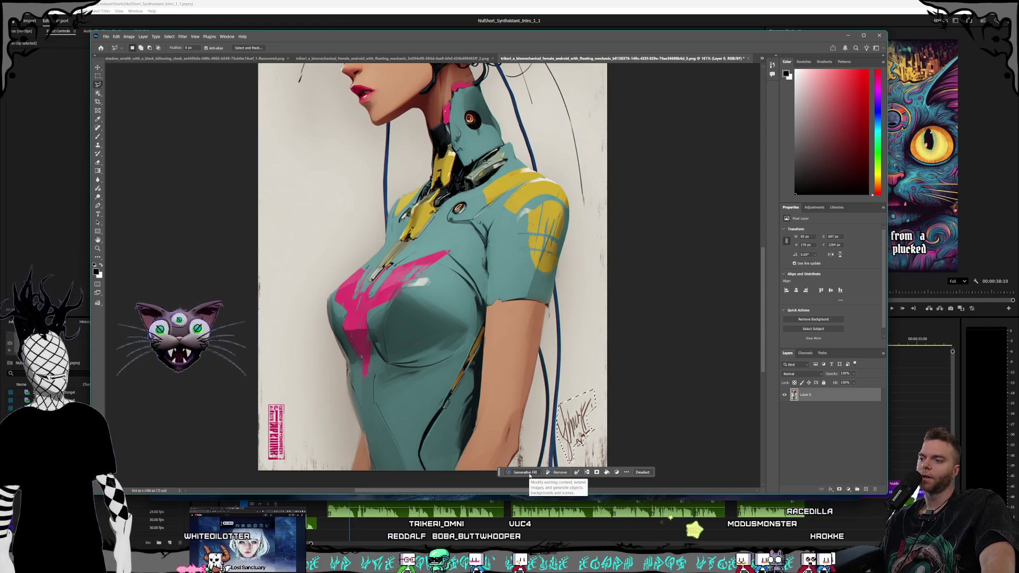
Generative Fill the signature selection with the prompt 'fill in blank background'
left_click(529, 476)
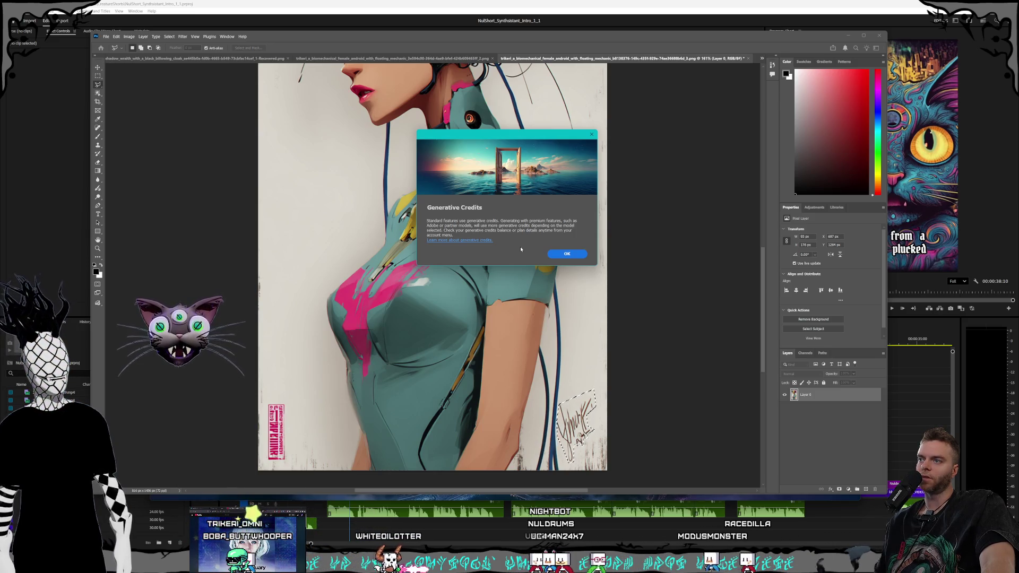
left_click(567, 254)
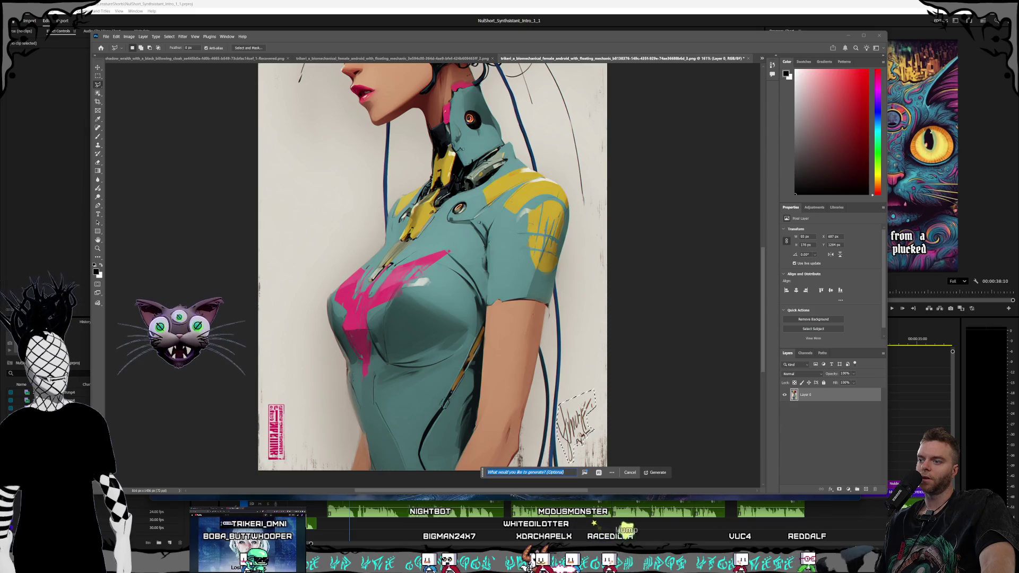
left_click(612, 472)
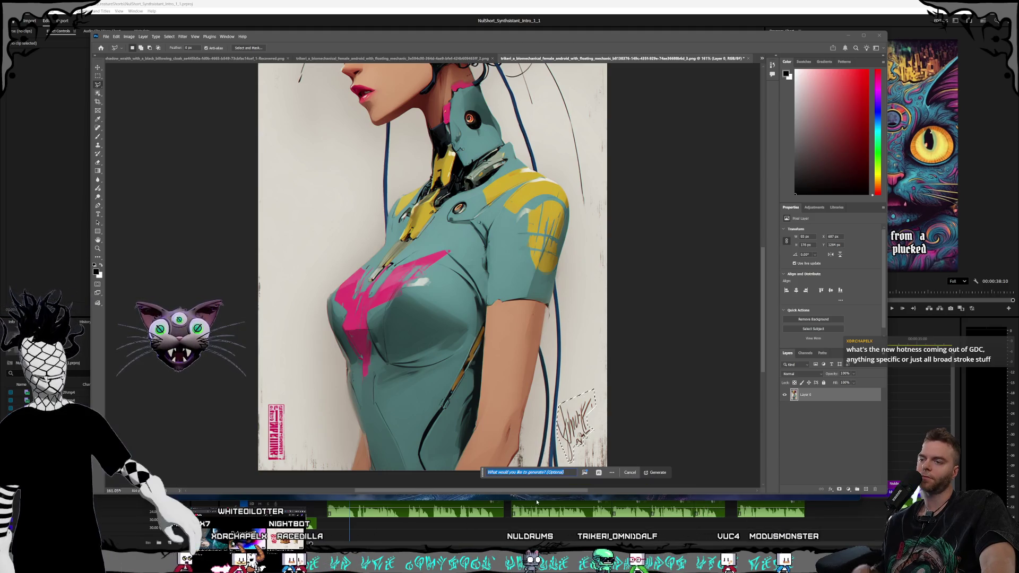
type("fi")
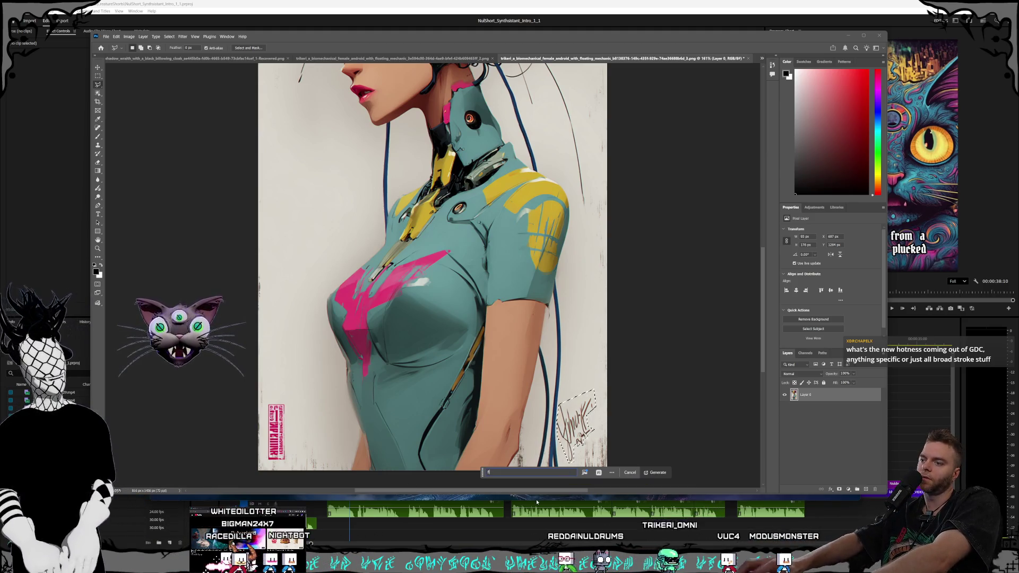
type("ll in blank background")
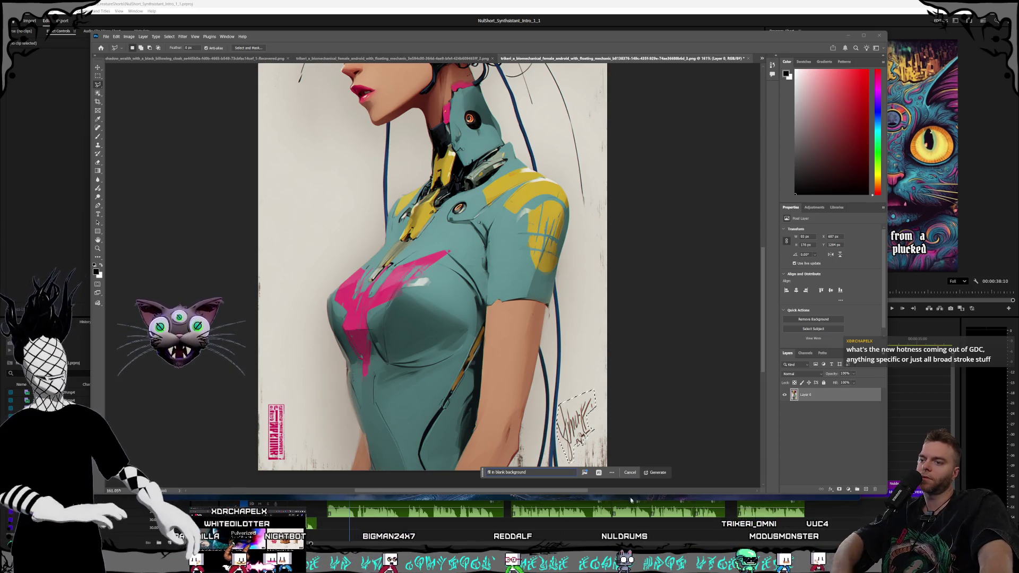
key("Return")
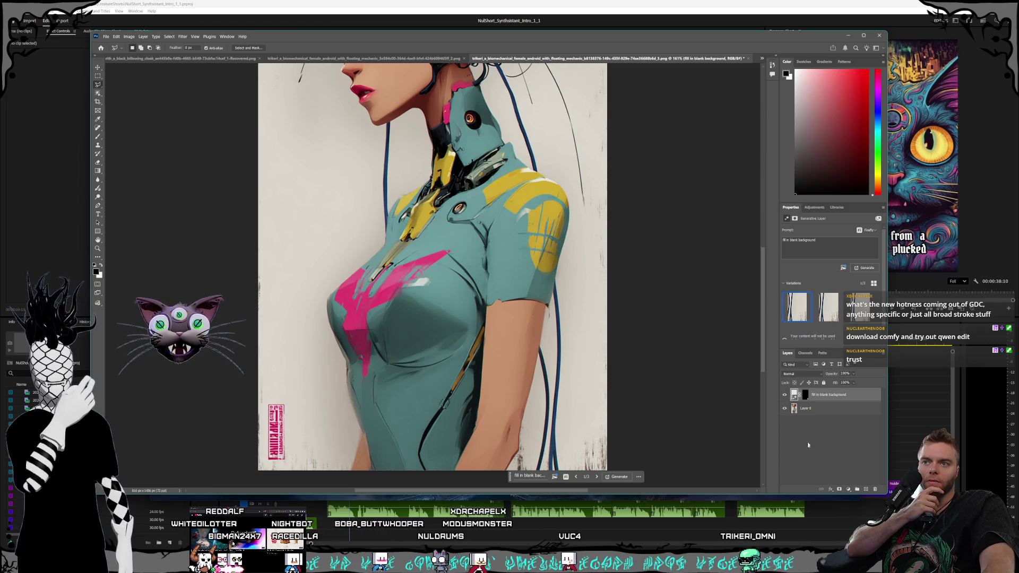
left_click(820, 453)
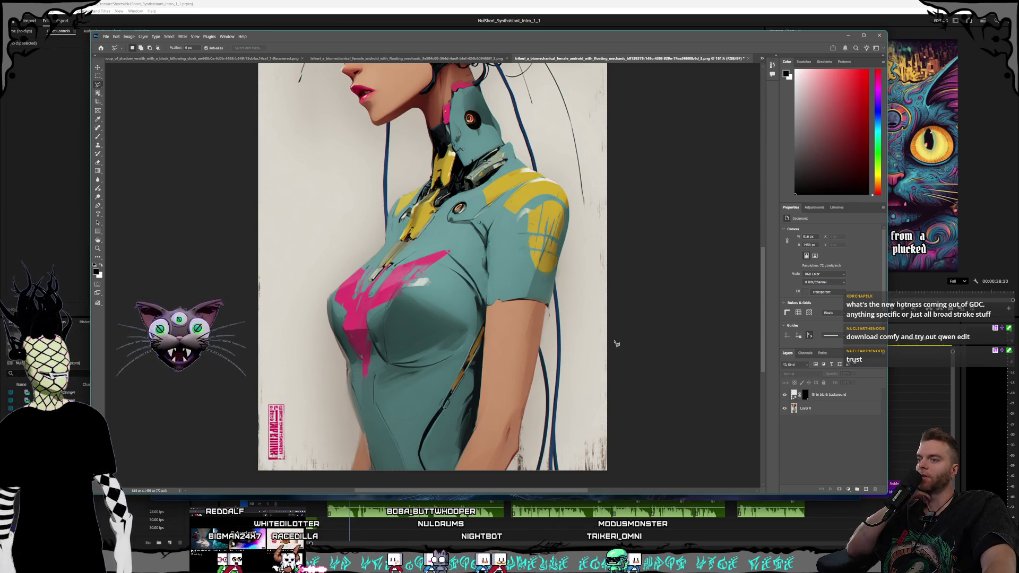
Scroll the canvas up to the android's head and drag the Leonardo.AI browser window over Photoshop
scroll(513, 257, "up", 3)
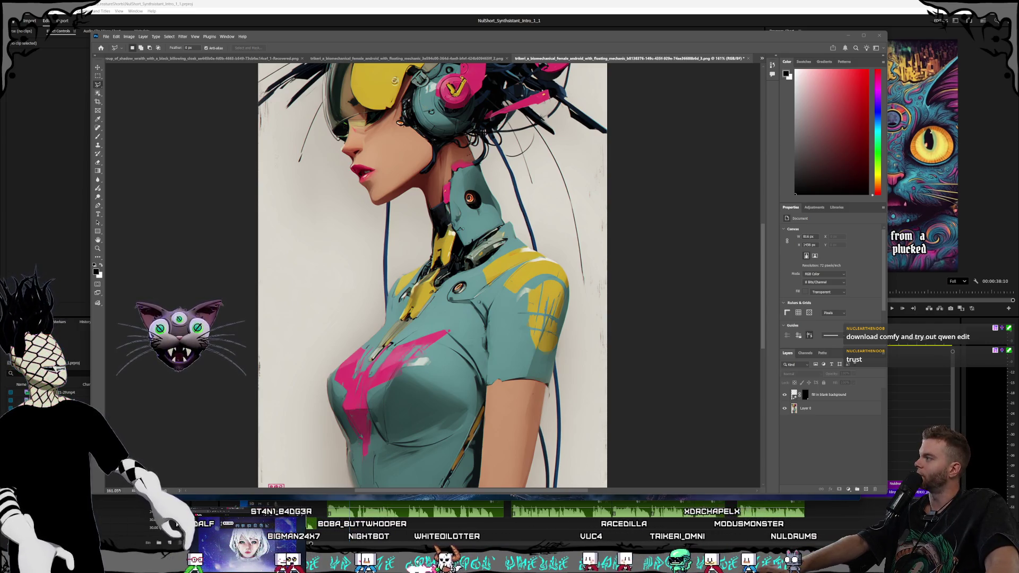
mouse_move(318, 3)
left_mouse_down()
mouse_move(307, 115)
mouse_move(358, 74)
left_mouse_up()
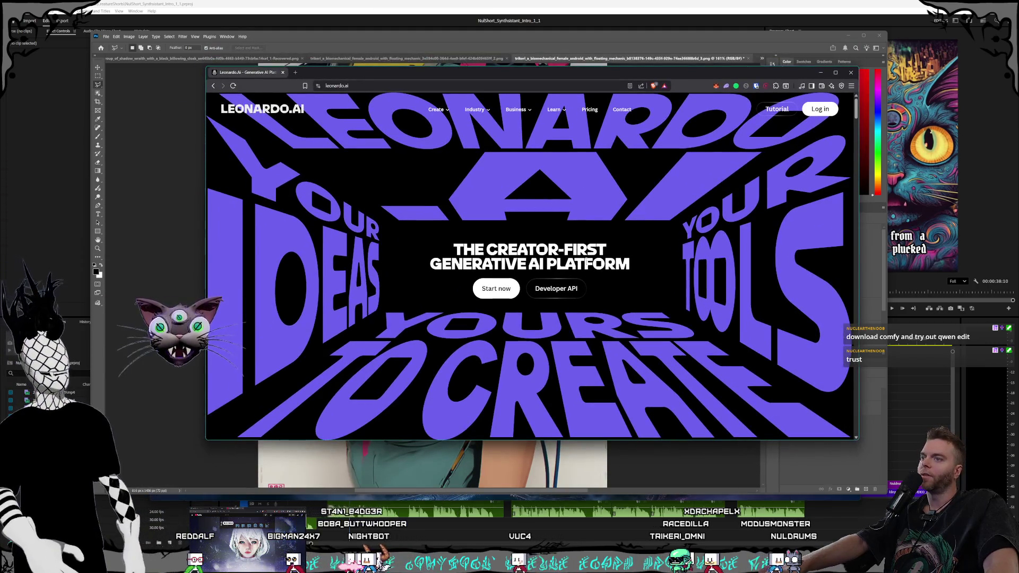
Open Leonardo.AI's Image Editor page from the Create menu and scroll through it
left_click(435, 109)
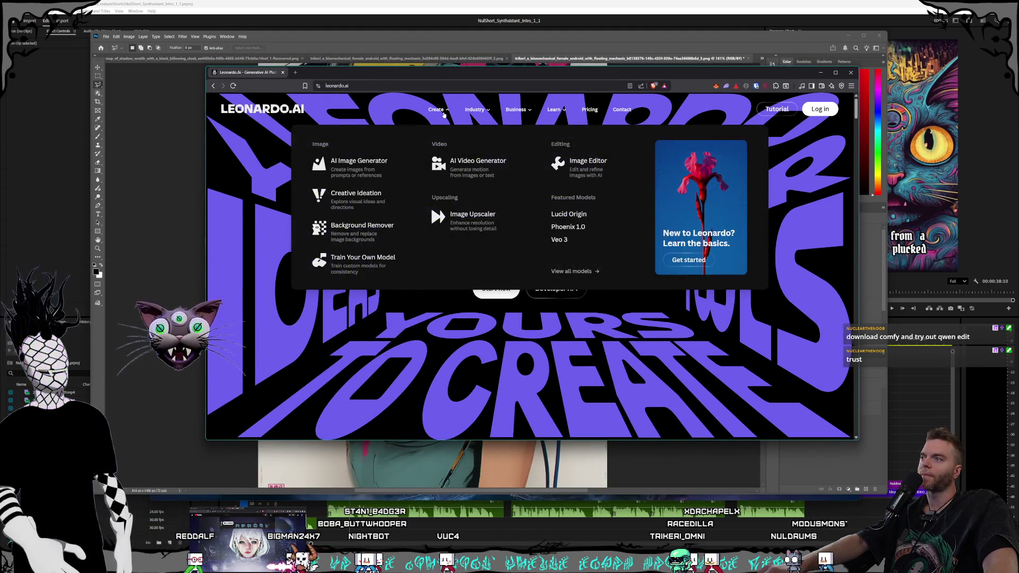
left_click(359, 165)
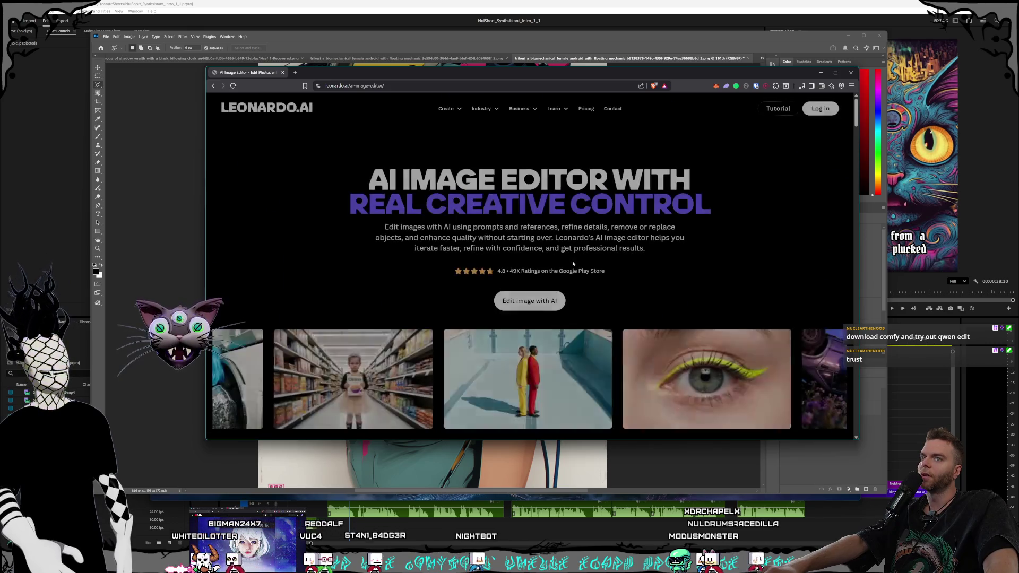
scroll(621, 241, "down", 5)
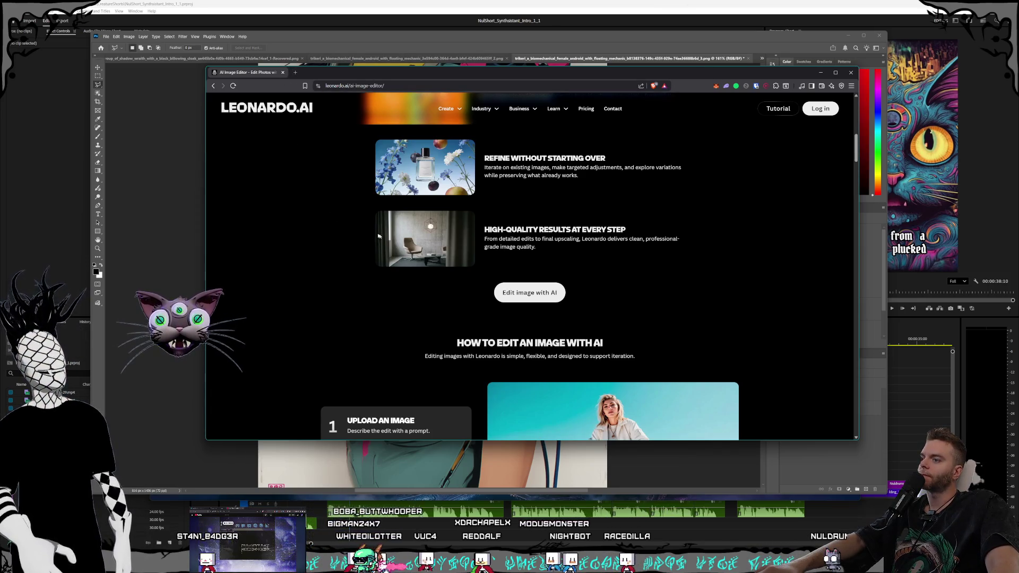
scroll(365, 231, "down", 5)
Close the browser window and return to the android image in Photoshop
scroll(366, 232, "up", 10)
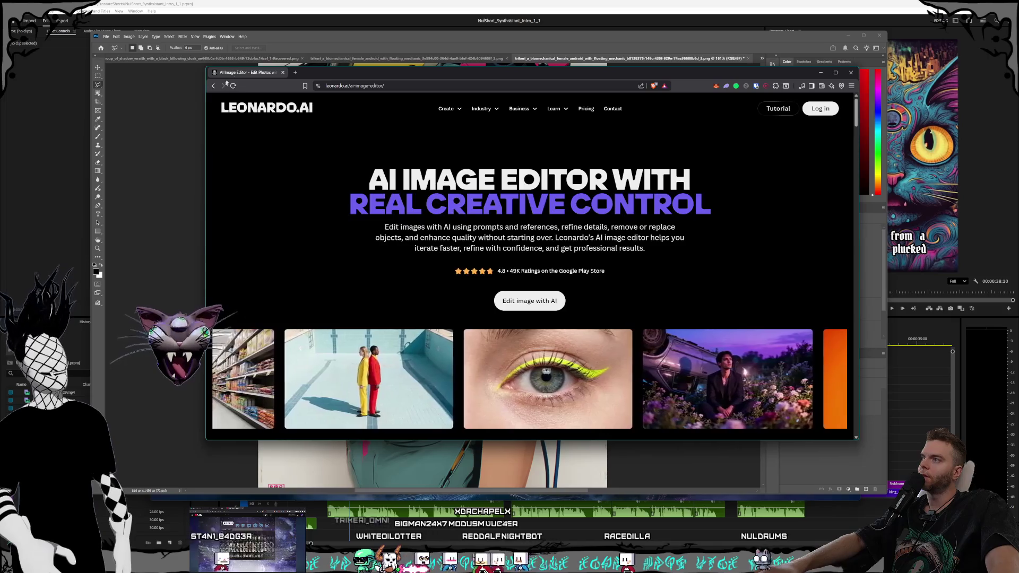
left_click(282, 72)
left_click(365, 35)
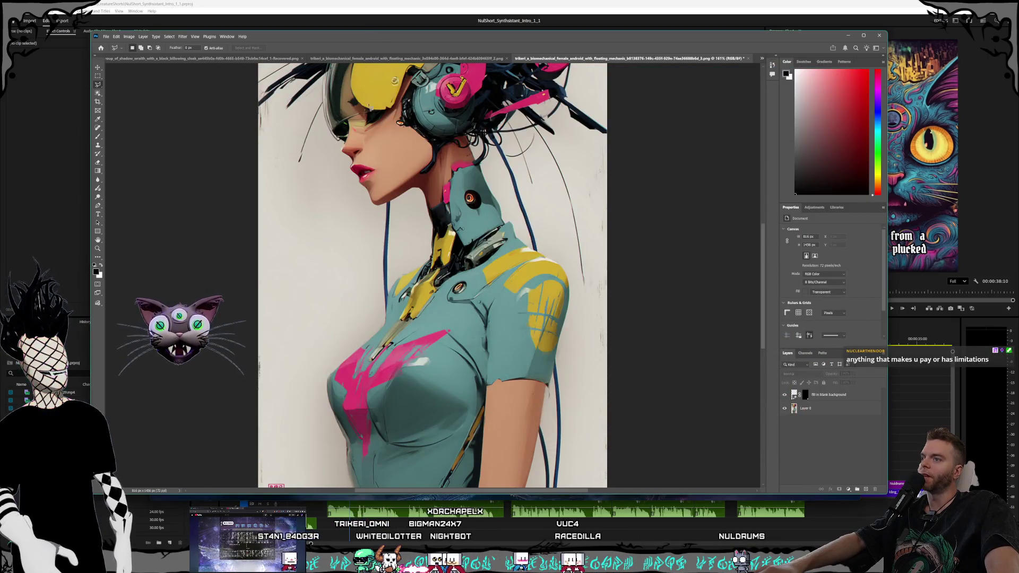
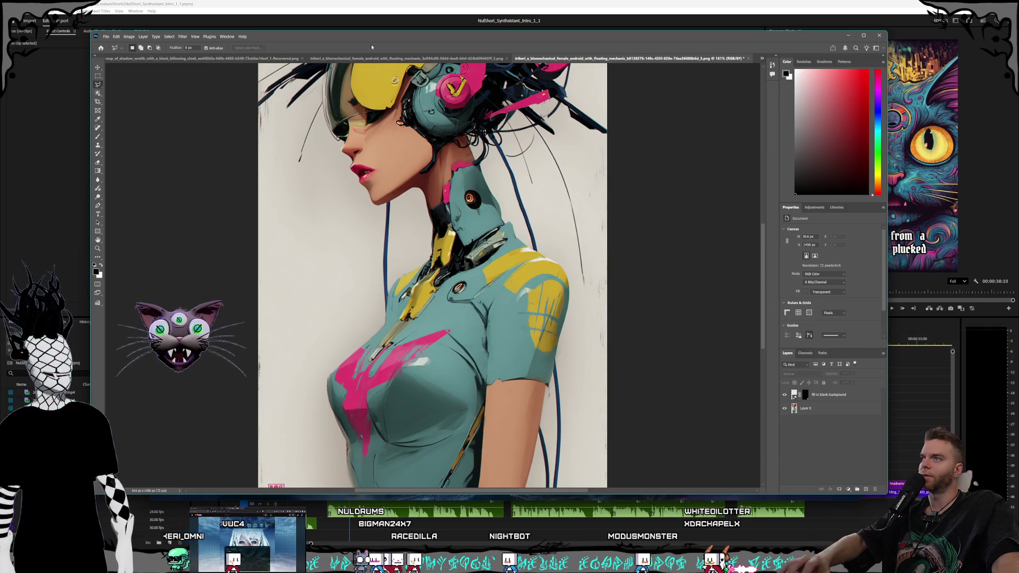
Return to the teal-shirt android image and save it as a PSD in References, accepting format options
left_click(383, 59)
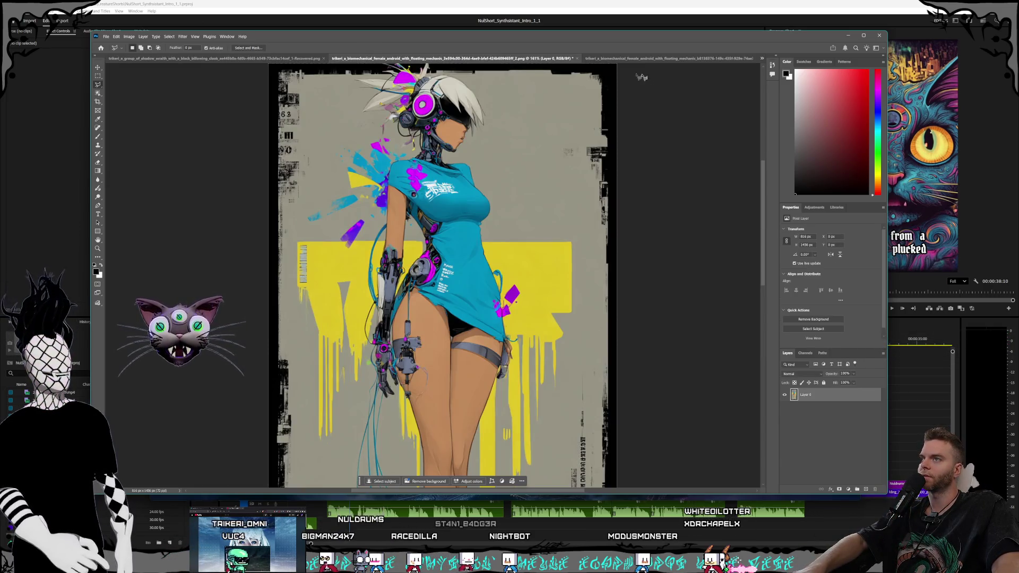
left_click(620, 59)
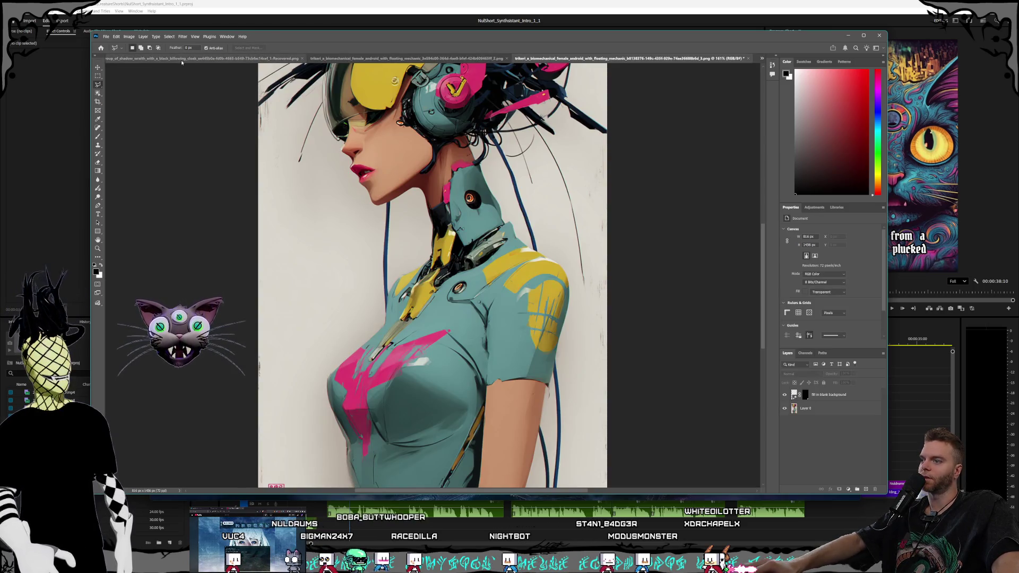
scroll(323, 222, "down", 5)
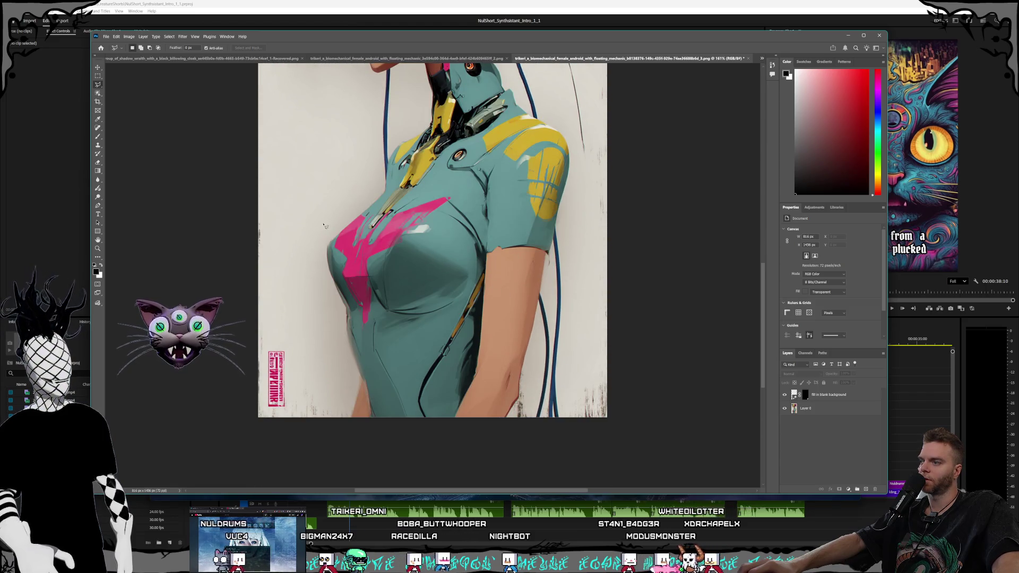
scroll(322, 222, "up", 2)
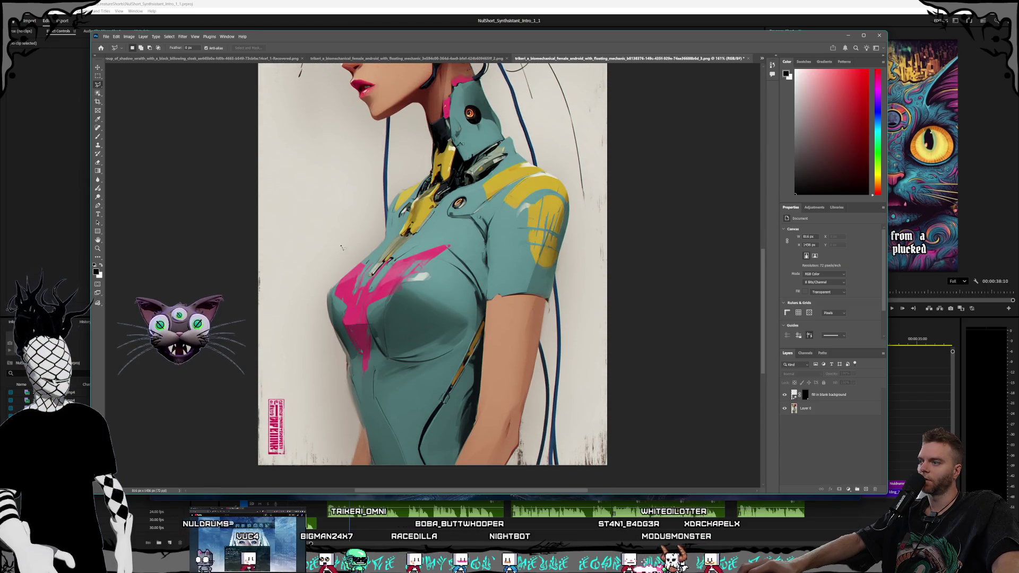
left_click(106, 37)
left_click(132, 110)
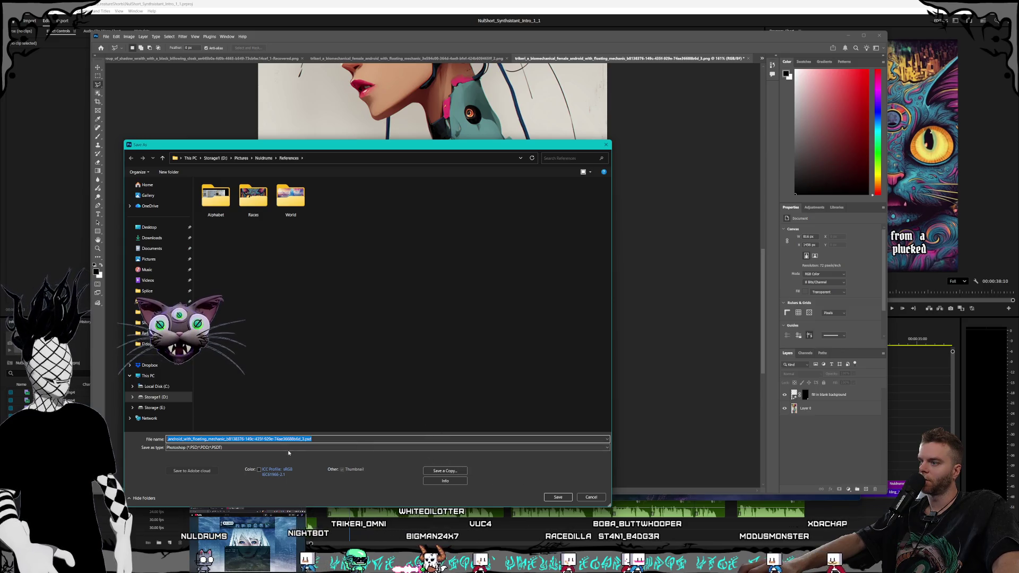
left_click(562, 500)
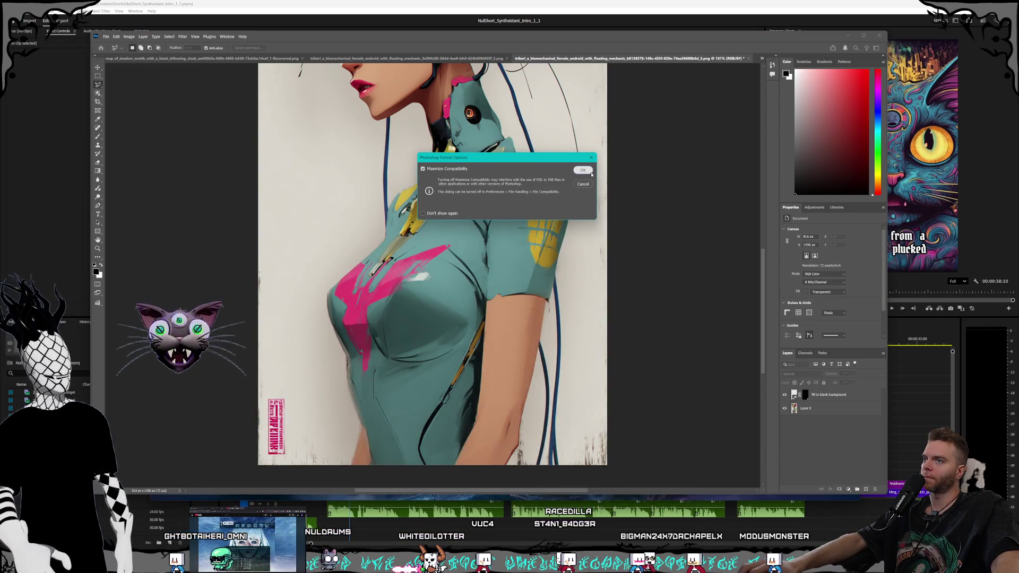
left_click(591, 172)
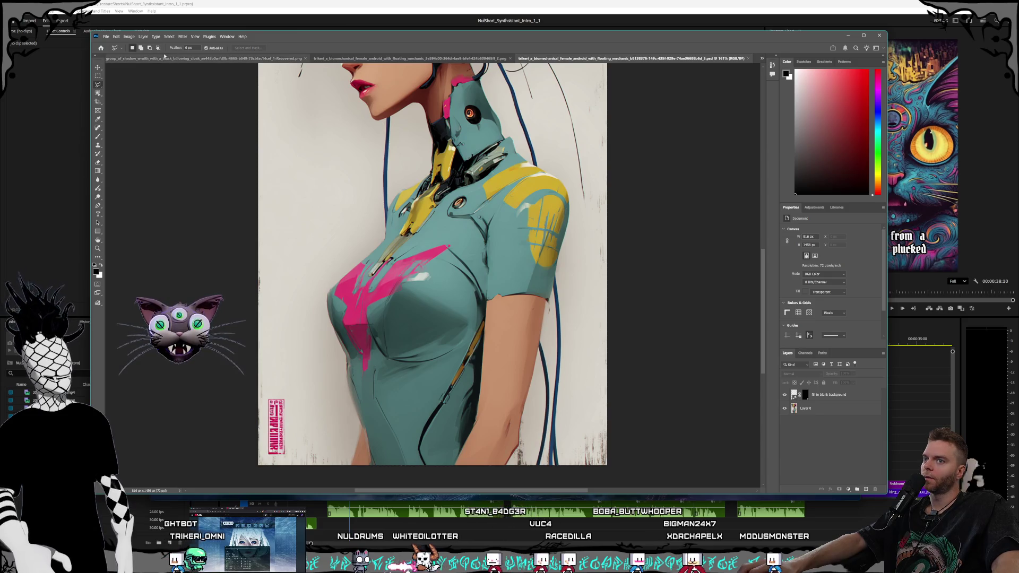
Save a PNG copy to Pictures > Nuldrums > References, replacing the old PNG, and close the document
left_click(107, 37)
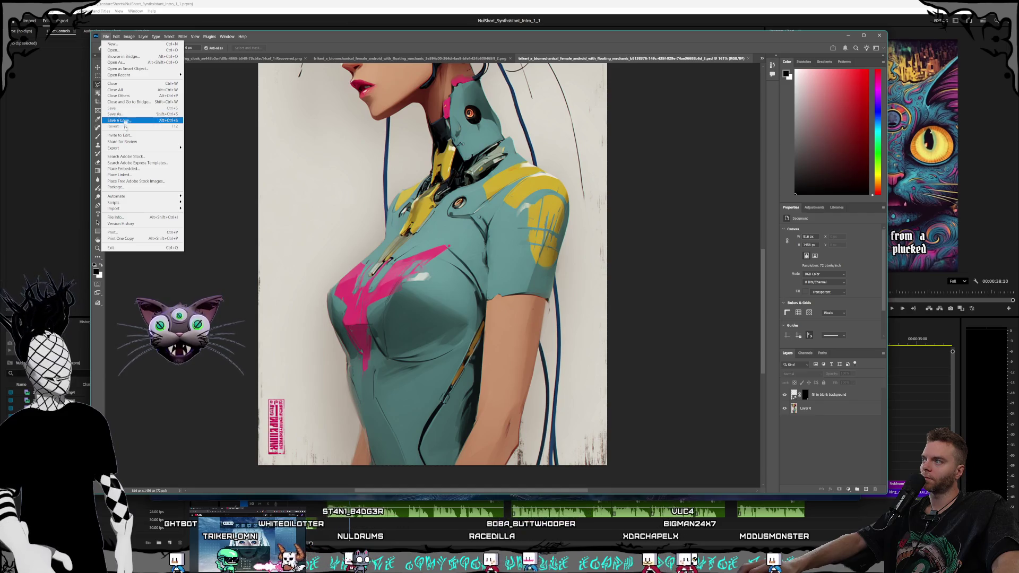
mouse_move(165, 148)
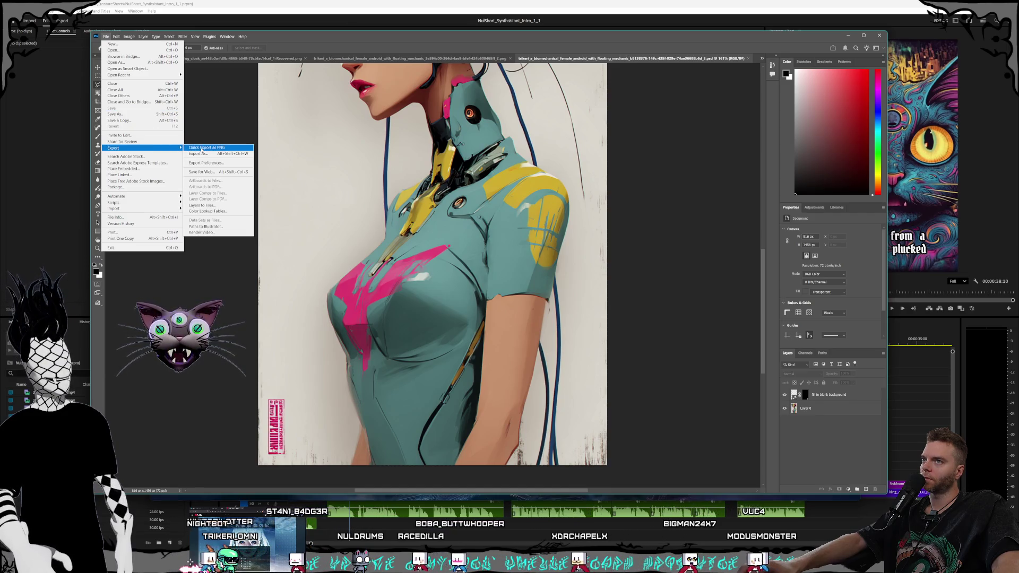
left_click(202, 149)
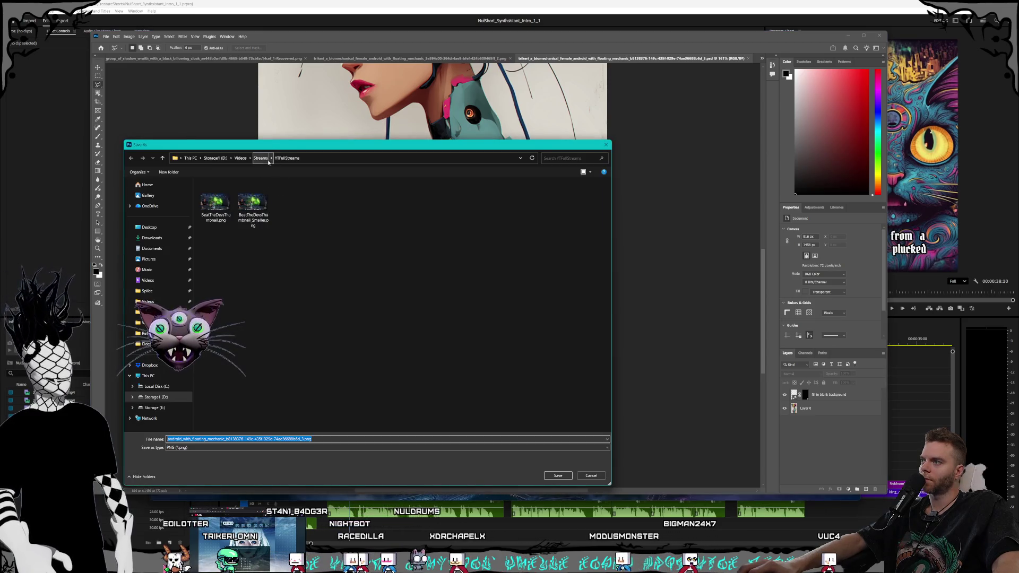
left_click(149, 259)
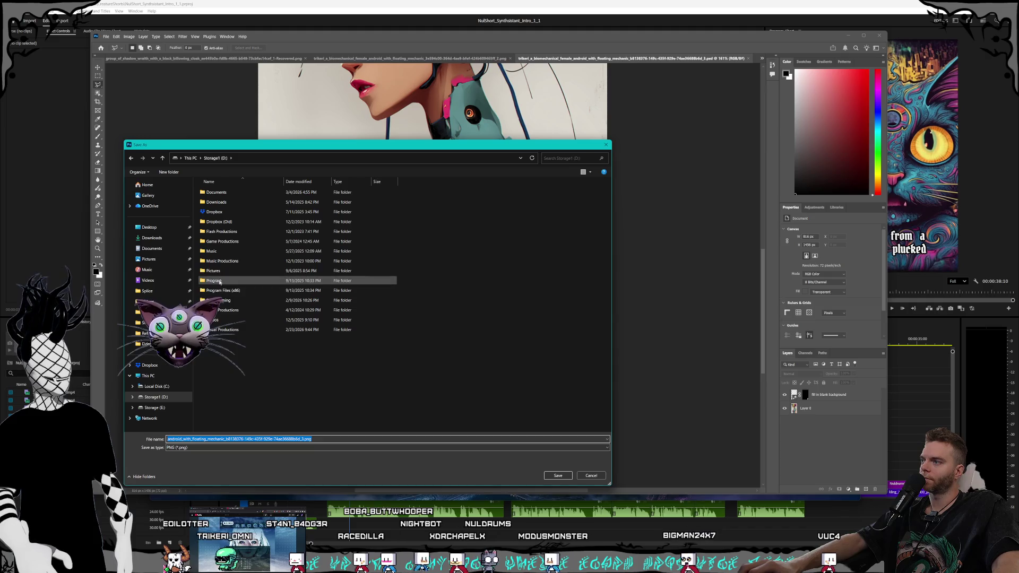
scroll(247, 291, "down", 10)
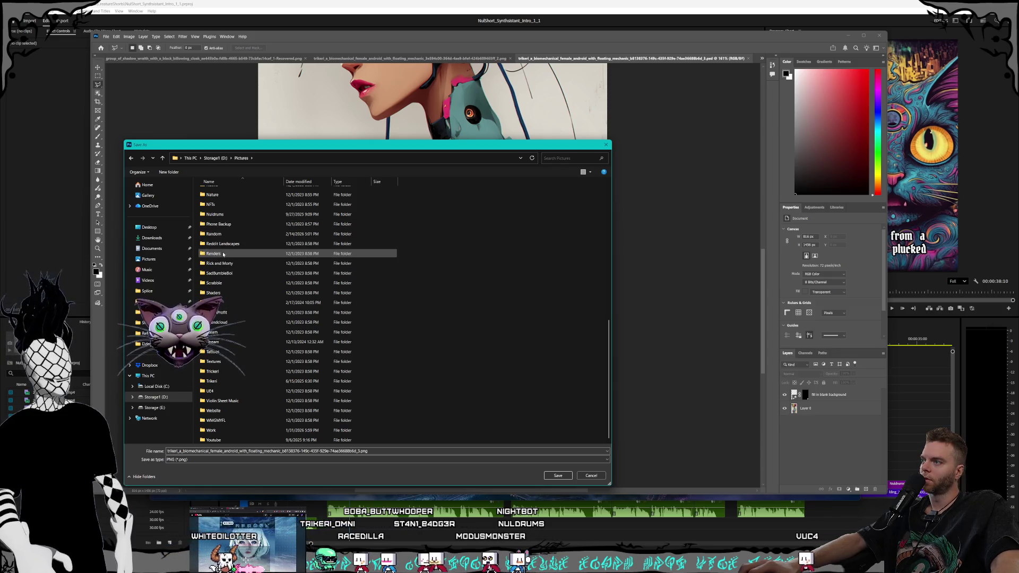
double_click(217, 214)
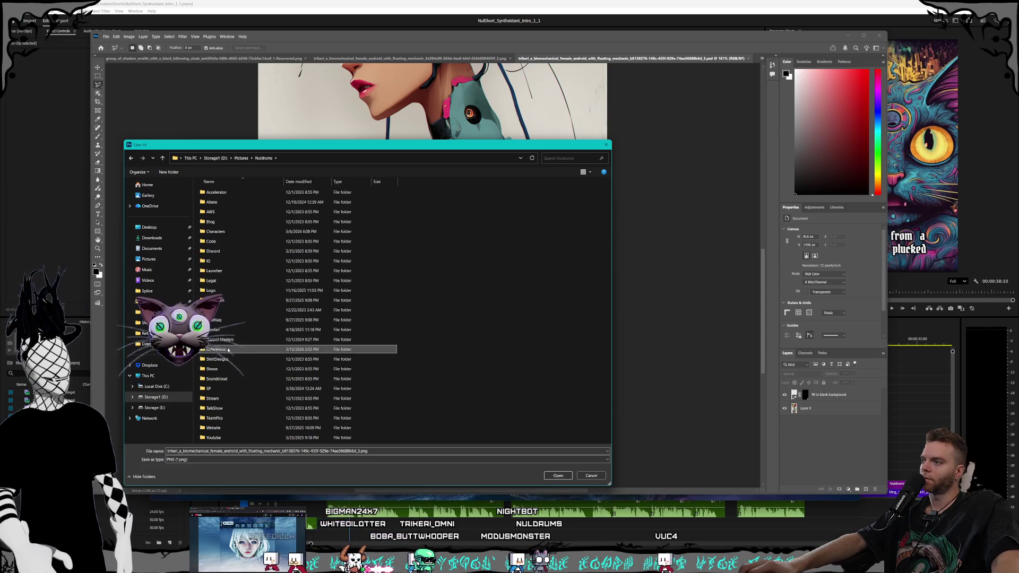
double_click(220, 349)
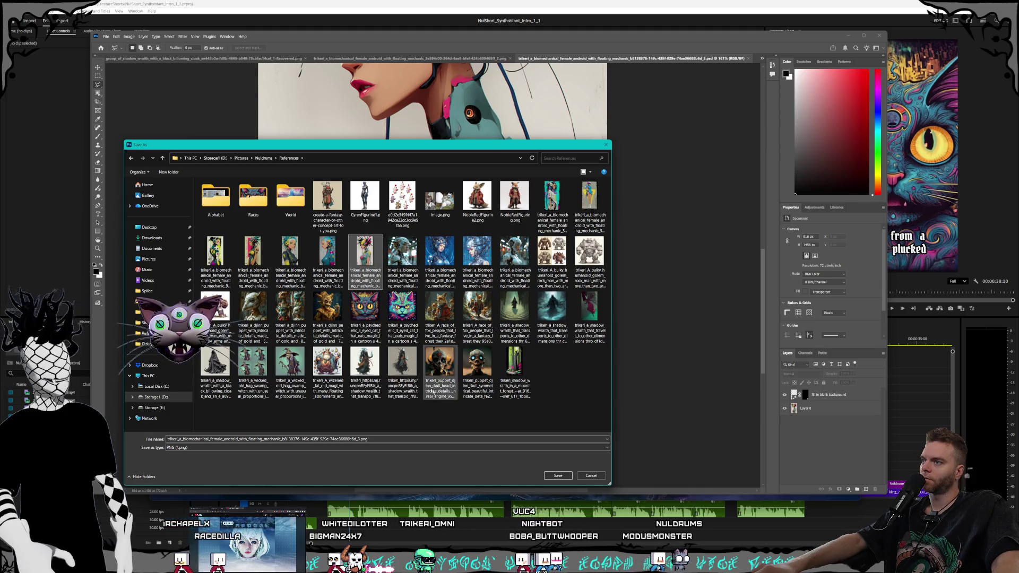
left_click(563, 475)
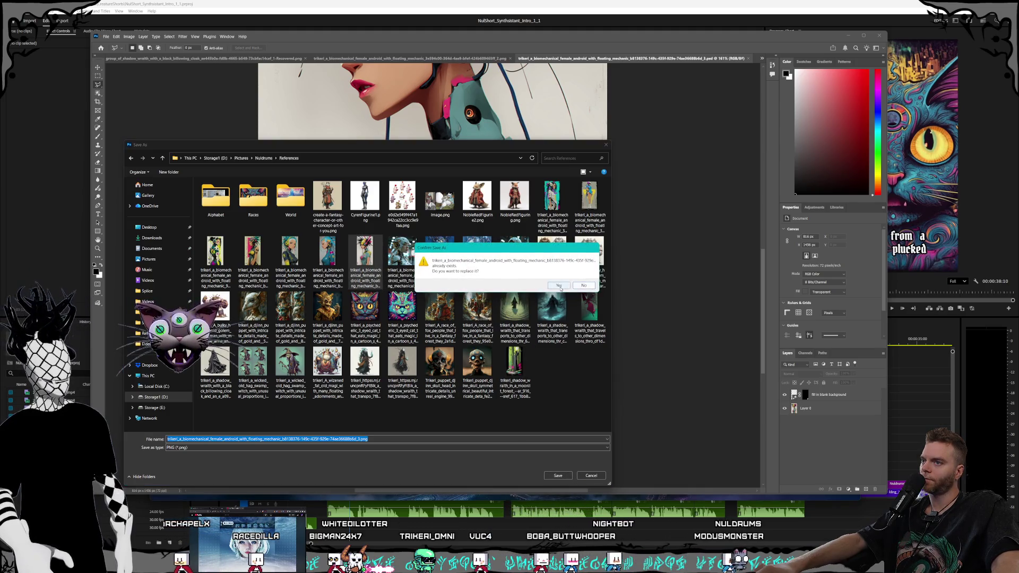
left_click(560, 298)
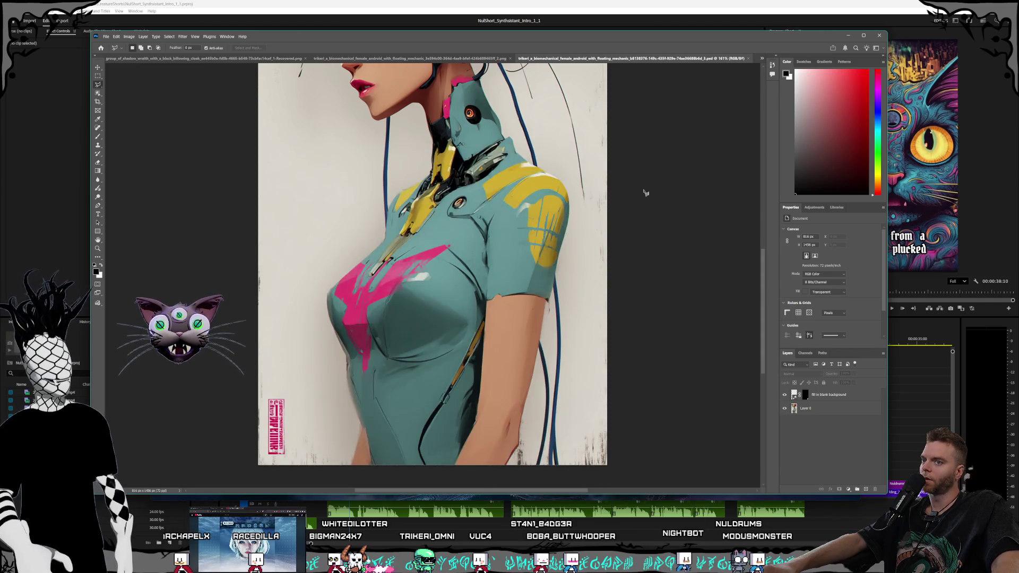
left_click(750, 58)
scroll(460, 289, "up", 1)
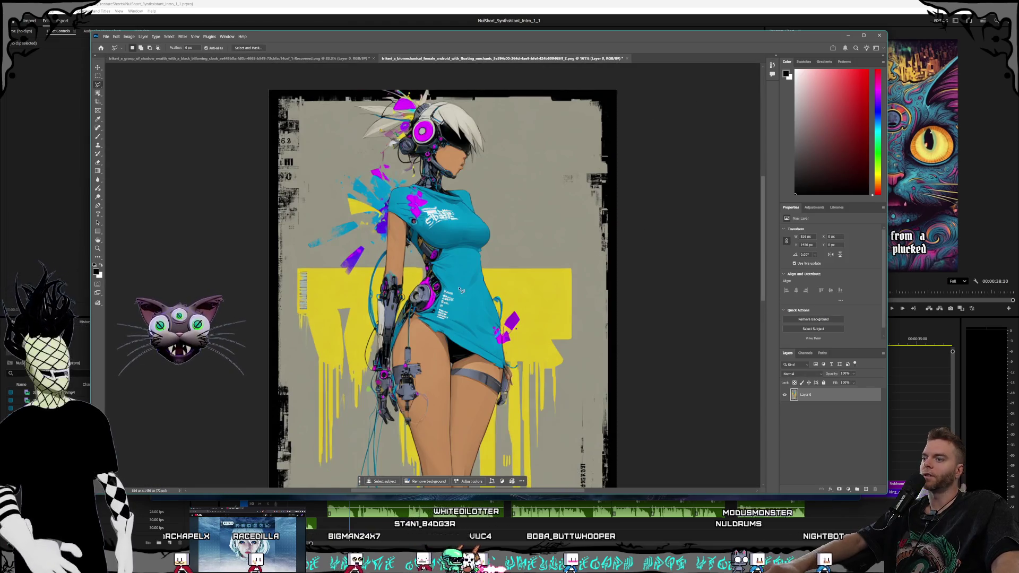
With the Lasso Tool, draw a freehand selection around the yellow-backdrop android's face
scroll(460, 289, "up", 2)
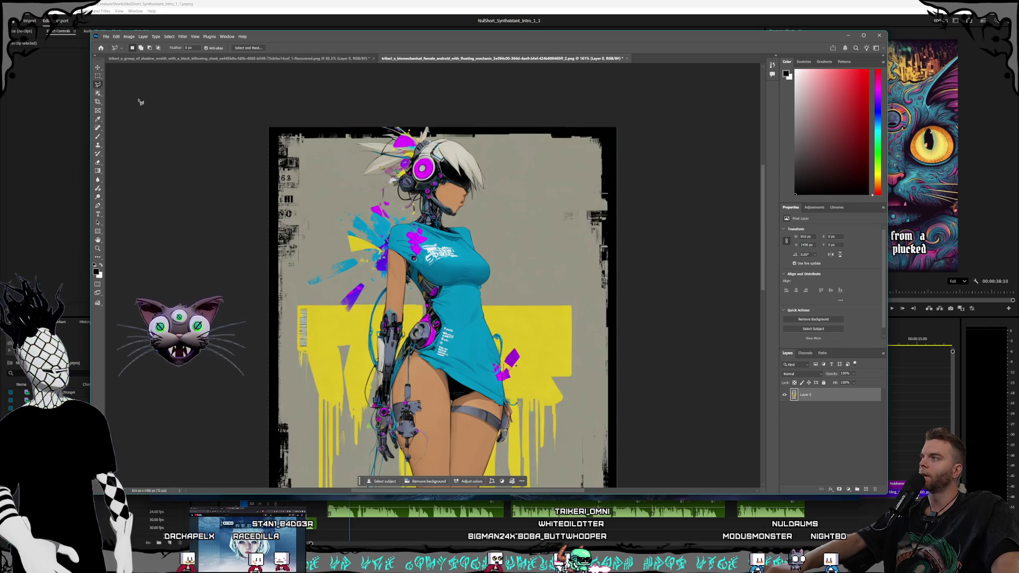
right_click(97, 85)
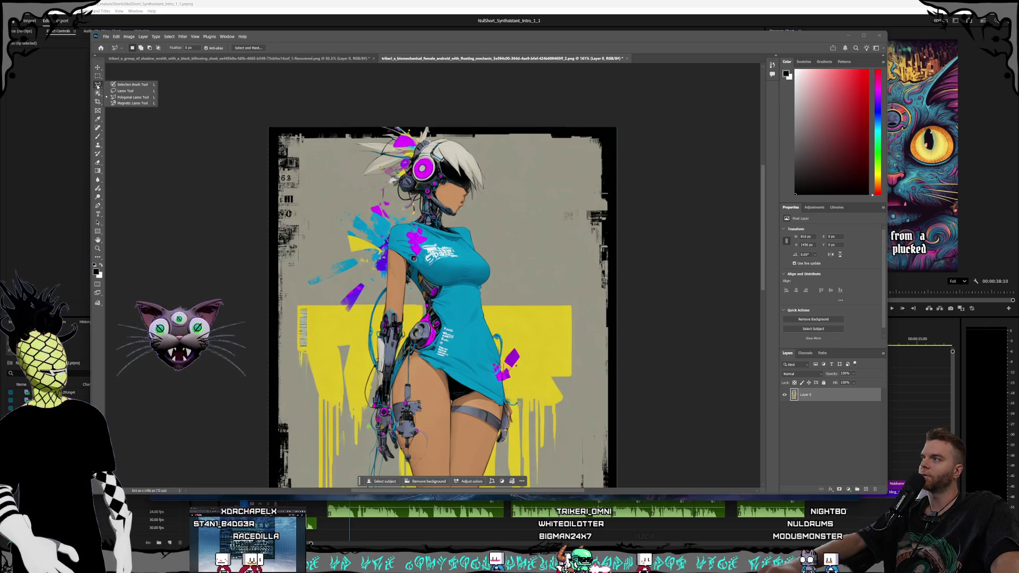
left_click(125, 91)
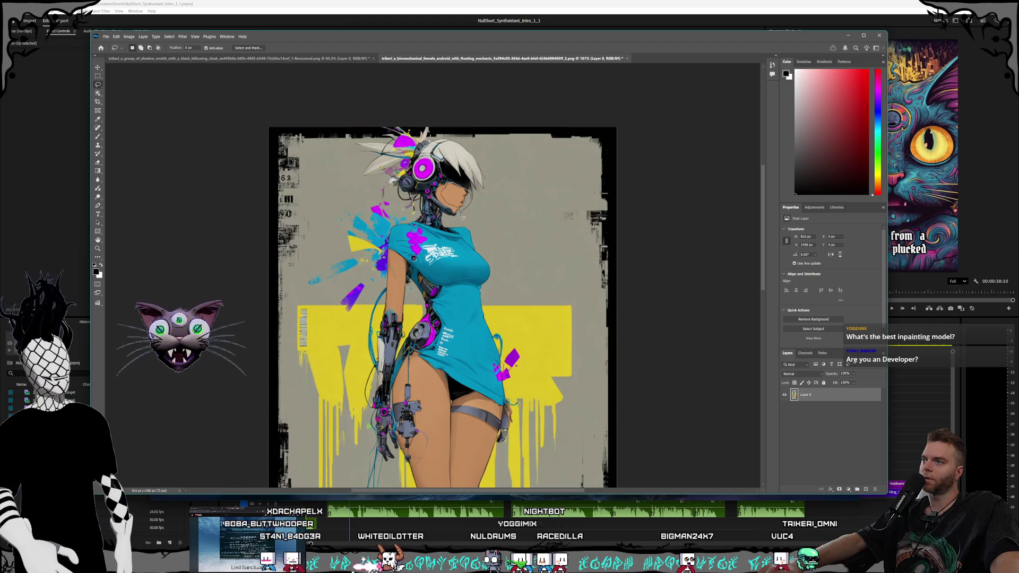
left_click_drag(472, 196, 470, 205)
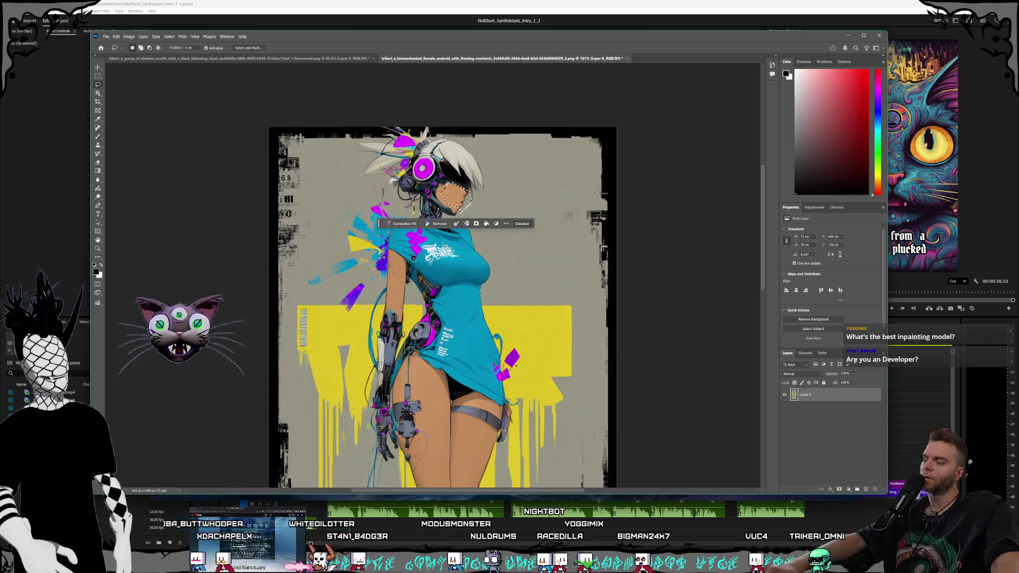
Generative Fill the face selection with the prompt 'Anime girl nose and face focused expression'
left_click(404, 224)
type("Anime girl")
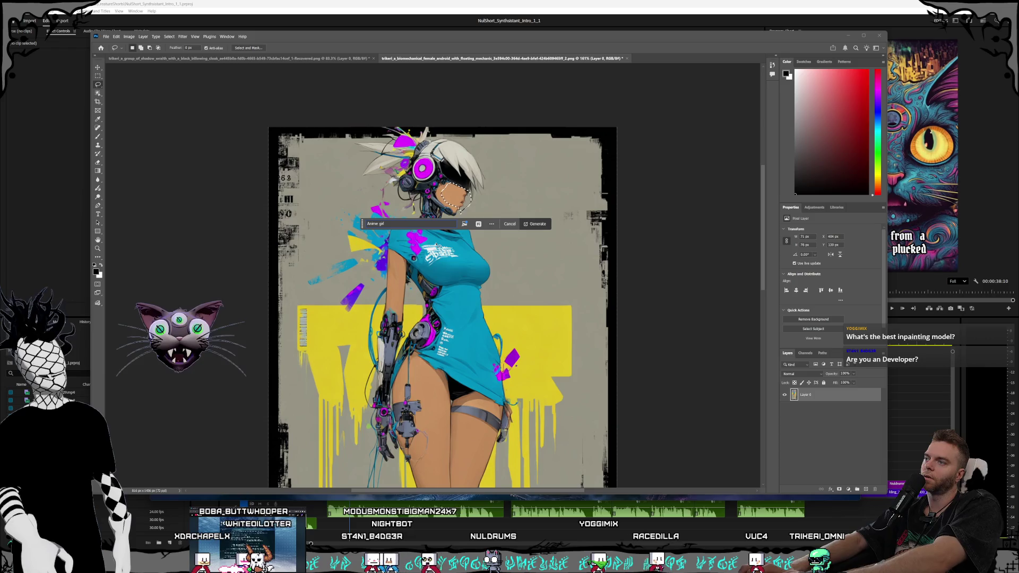
type(" novw")
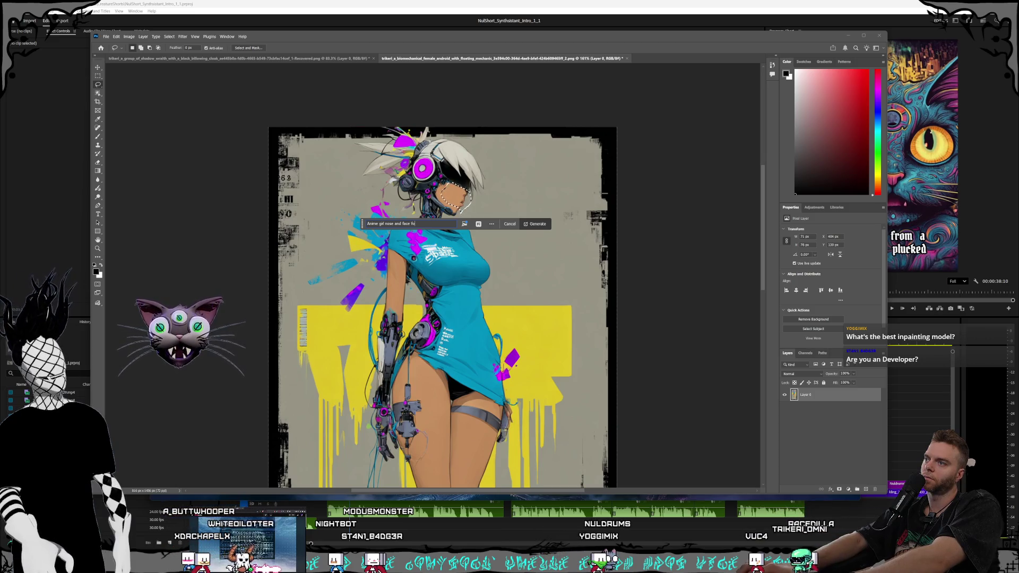
type(" expression")
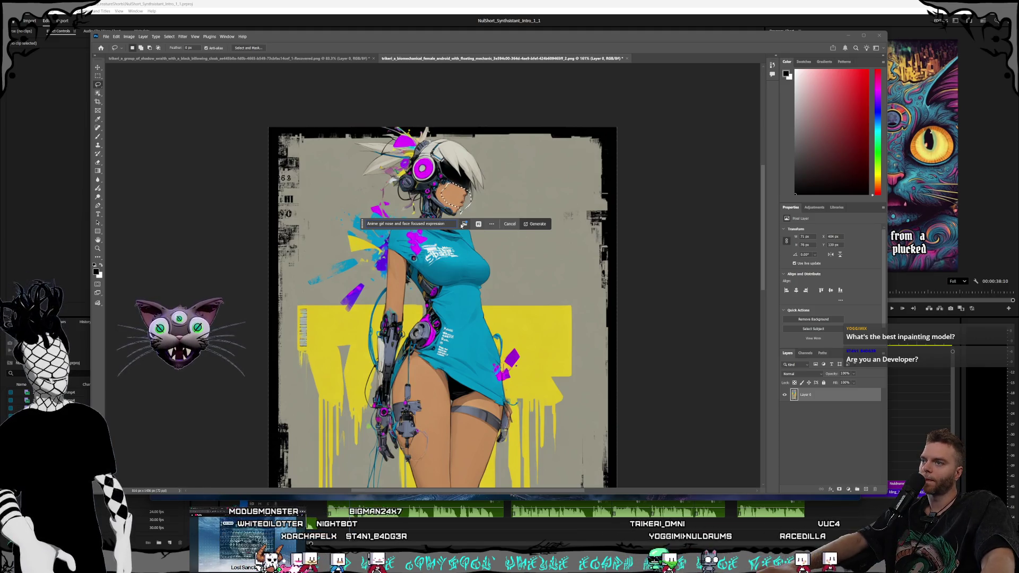
left_click(542, 224)
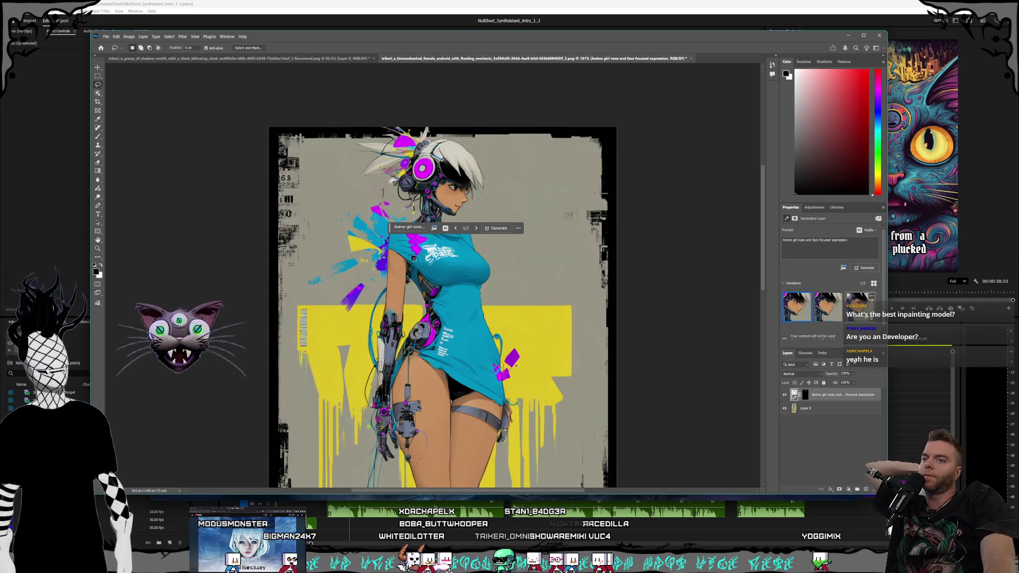
Compare the three generated face variations, then return to the first one
left_click(837, 317)
left_click(855, 313)
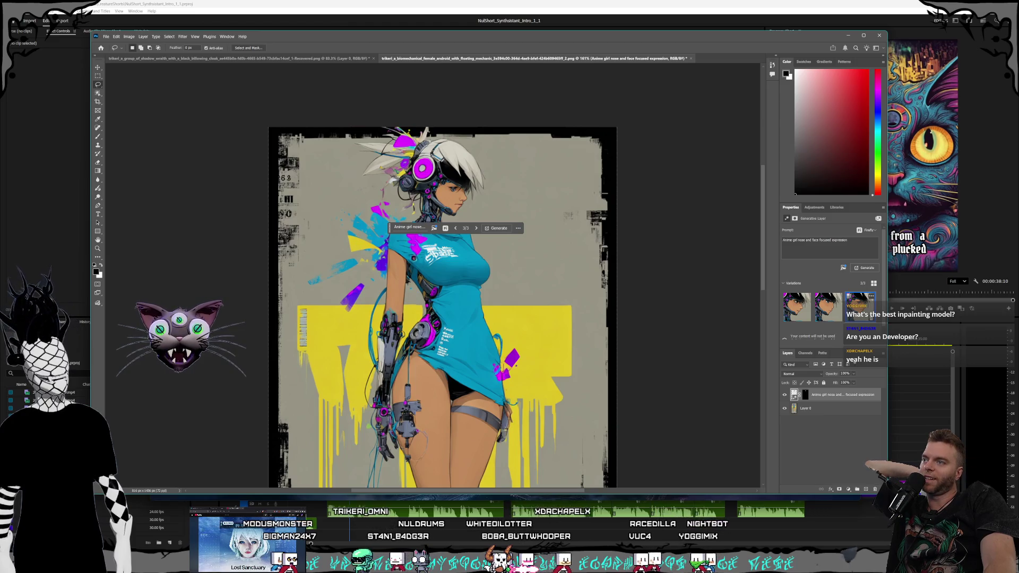
left_click(788, 311)
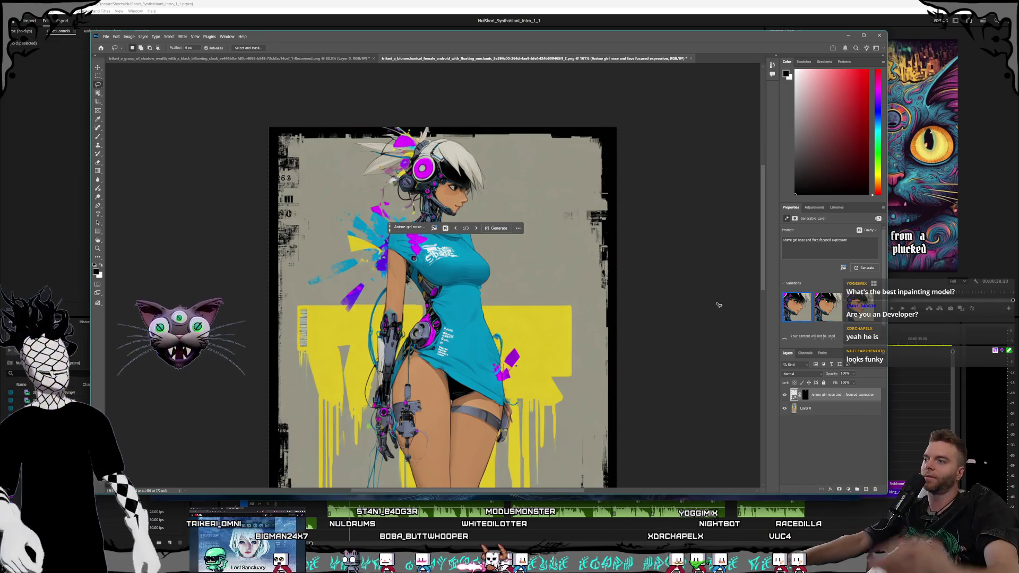
Generate similar face variations, apply the third variation, and deselect the layer
left_click(518, 228)
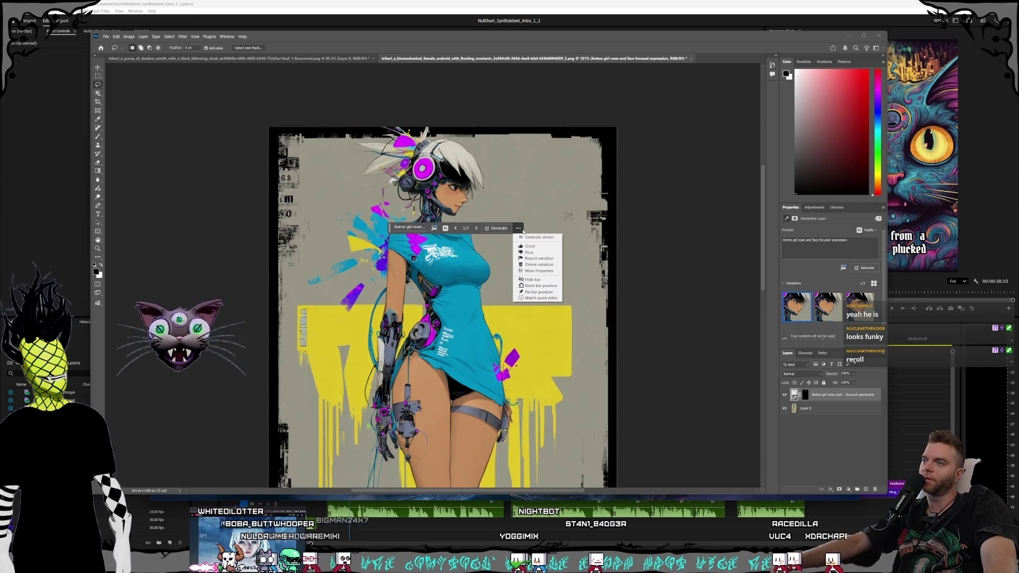
left_click(519, 229)
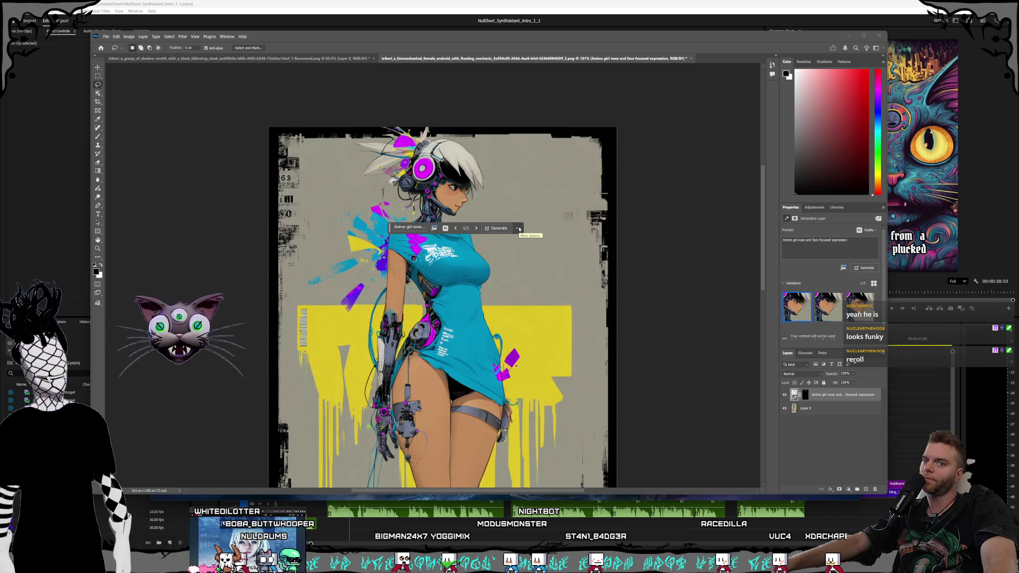
left_click(519, 229)
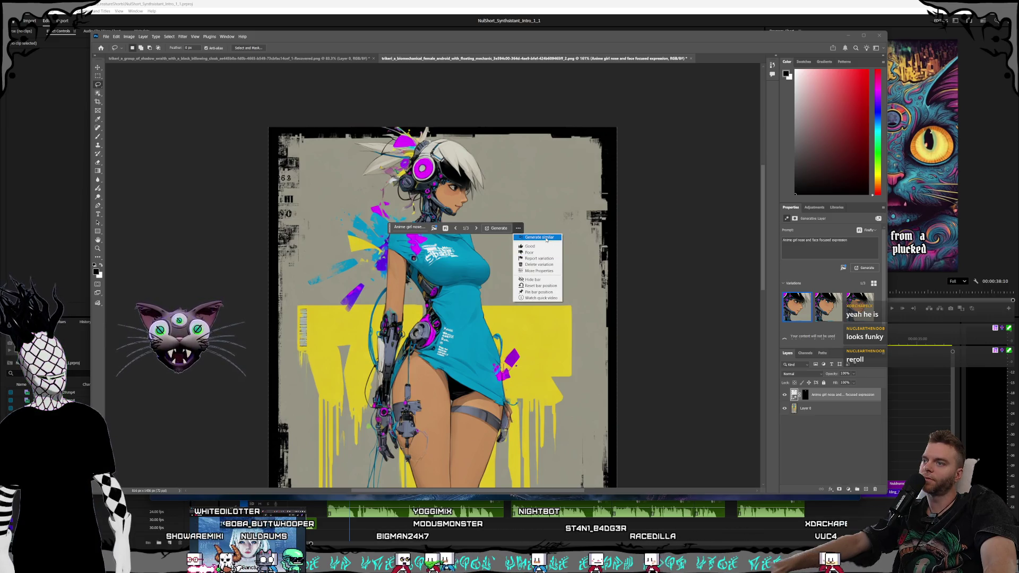
left_click(547, 239)
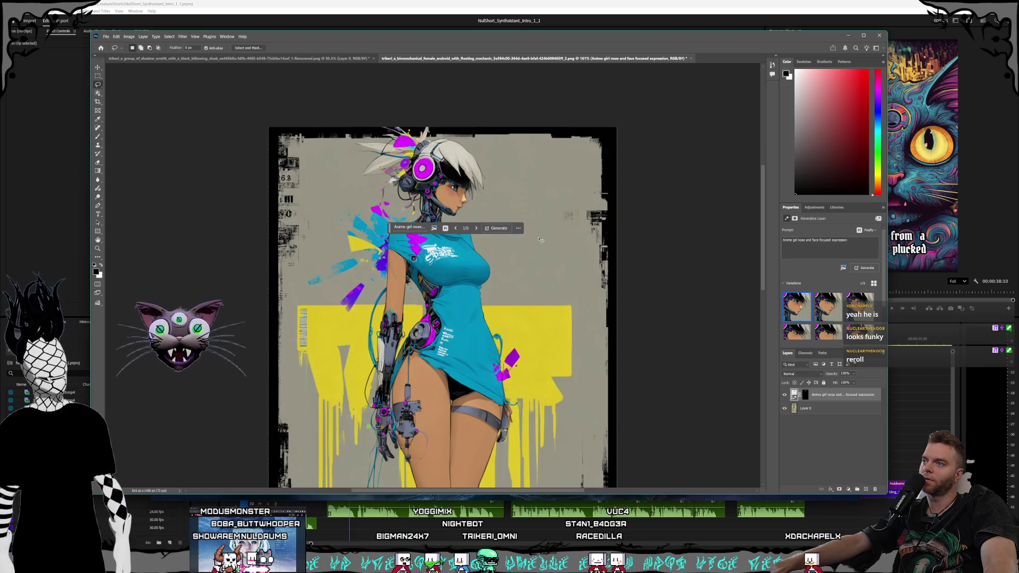
left_click(859, 307)
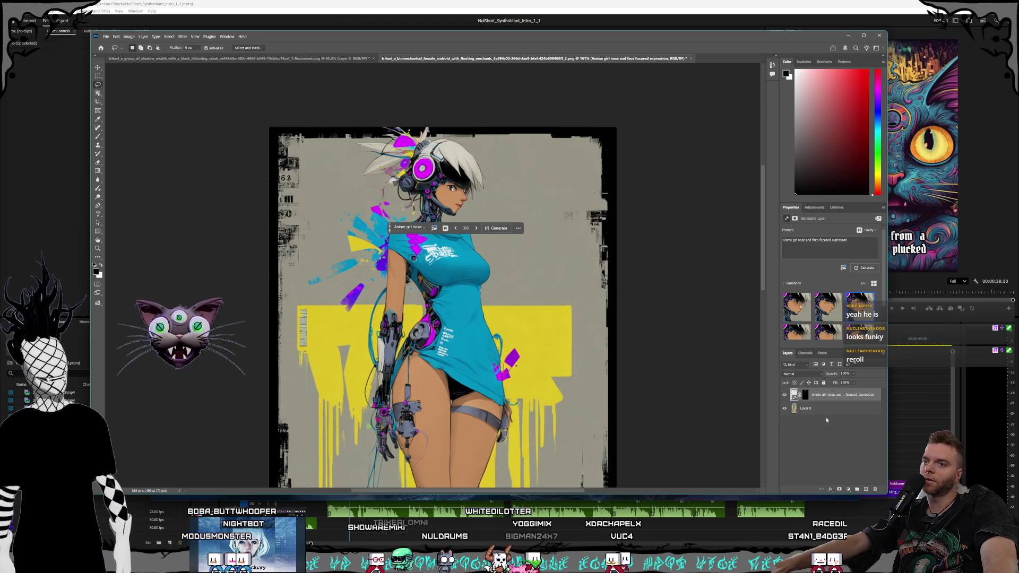
left_click(543, 275)
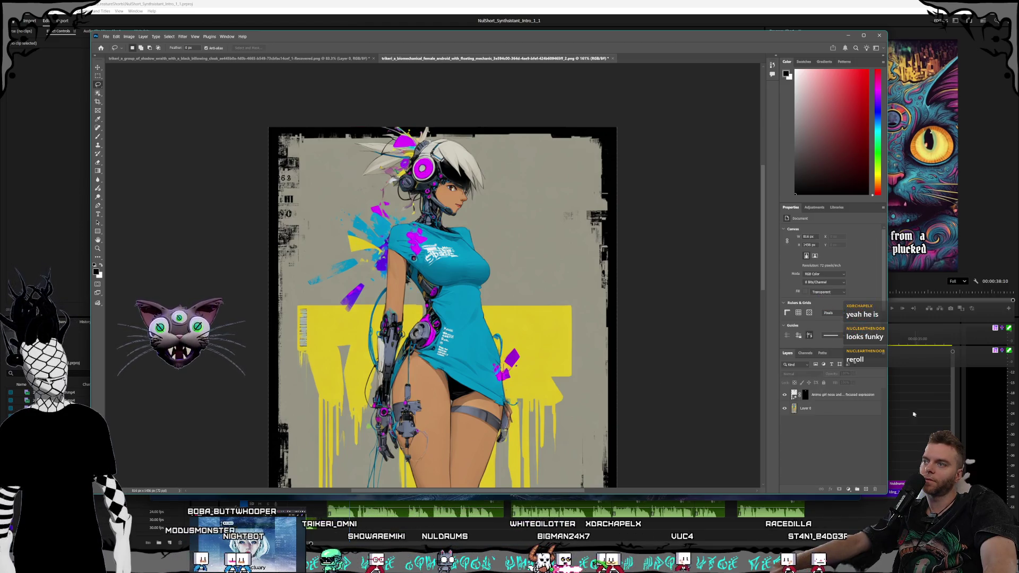
Delete the generated face layer, leaving only Layer 0, and bring the Leonardo.ai browser window forward
left_click(836, 395)
key("Delete")
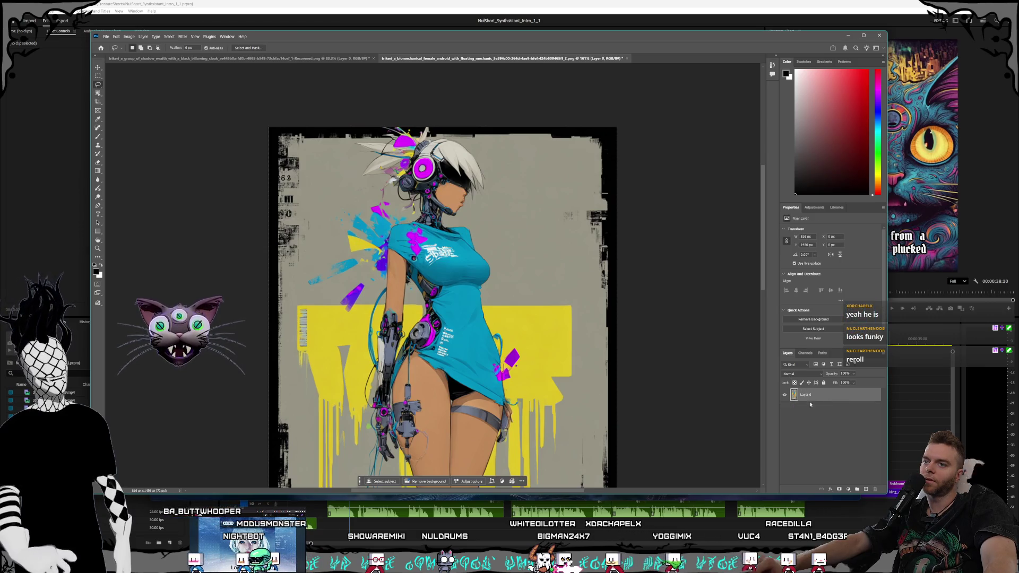
left_click(850, 398, "ctrl")
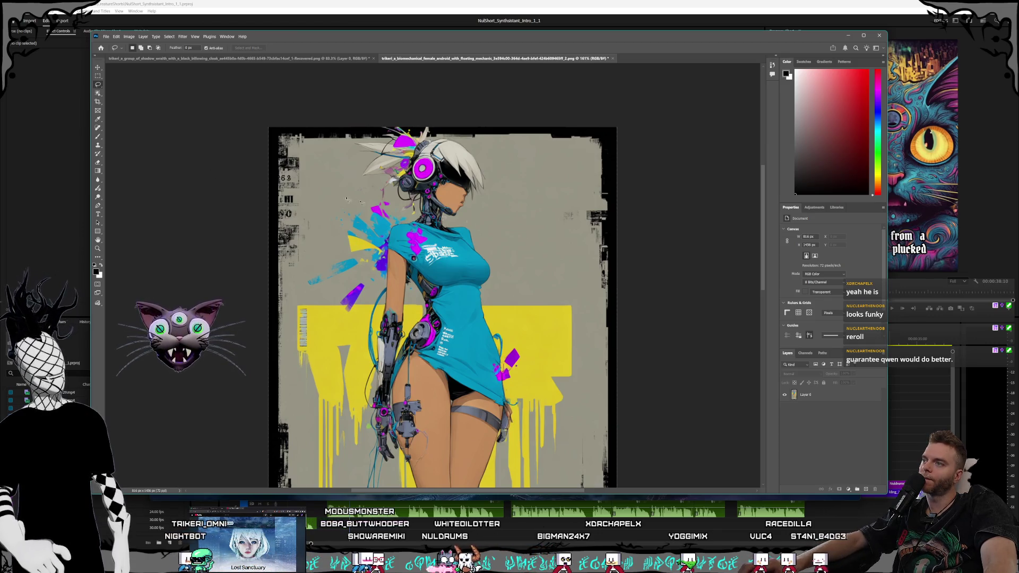
mouse_move(98, 85)
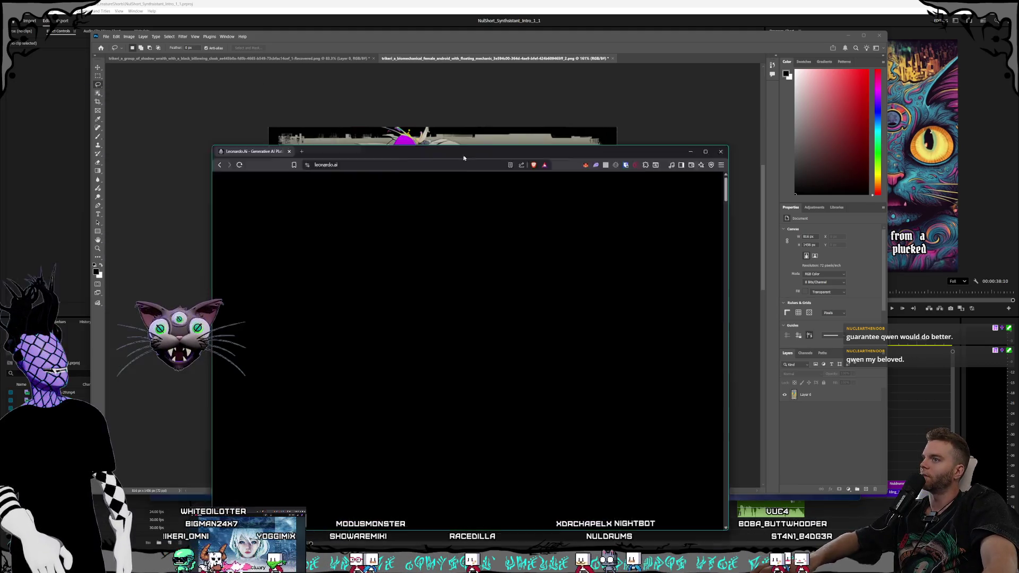
mouse_move(335, 146)
left_mouse_down()
mouse_move(517, 160)
mouse_move(388, 134)
mouse_move(504, 130)
left_mouse_up()
left_click(536, 143)
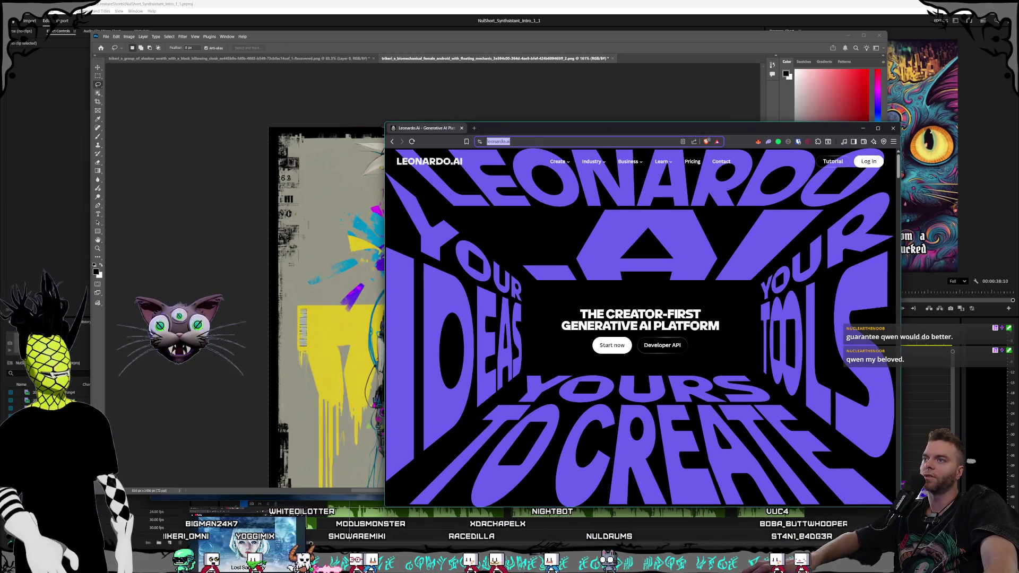
key("alt+Tab")
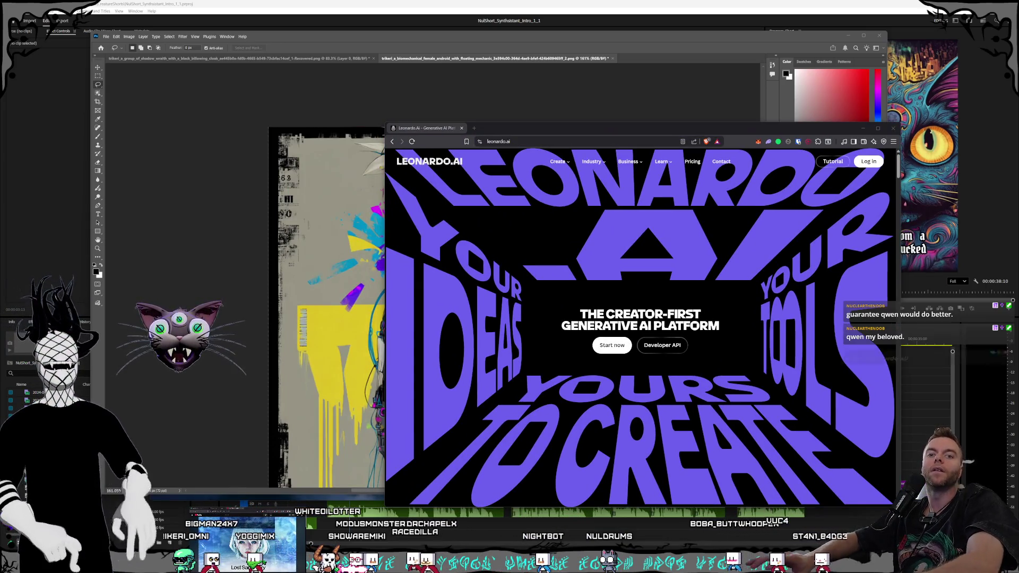
left_click(449, 132)
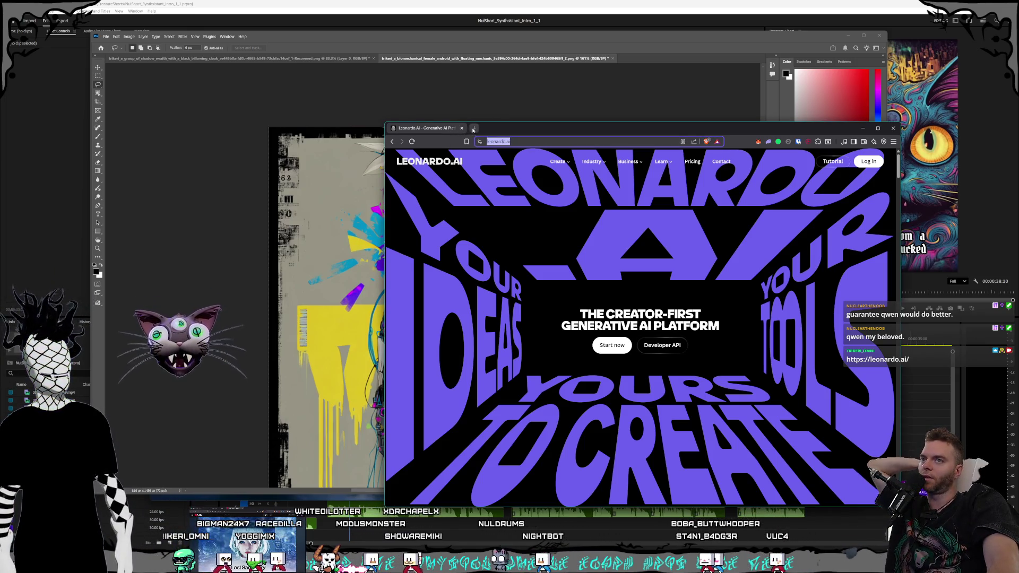
left_click(462, 129)
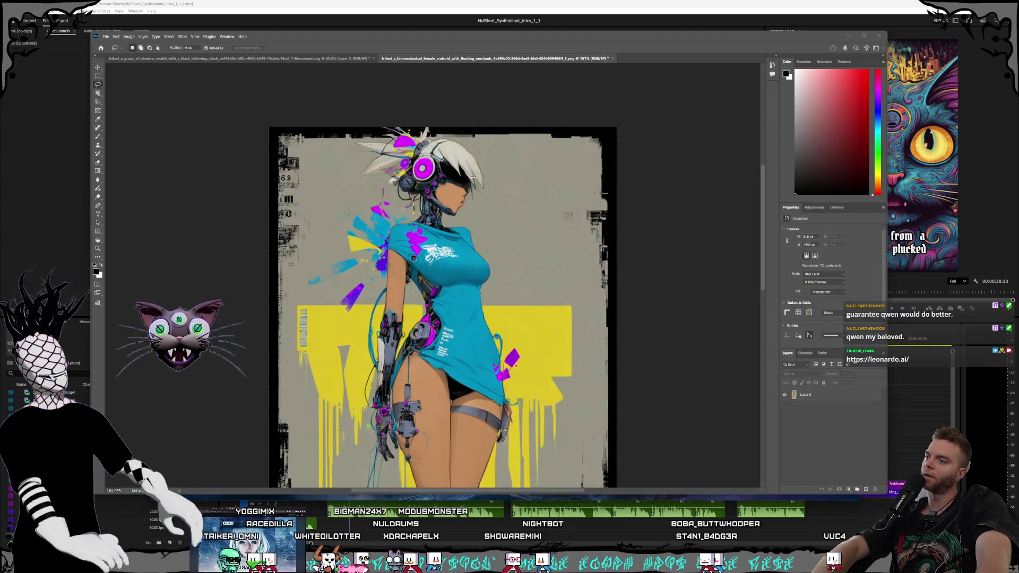
With the Lasso tool, select the android's face area again
left_click(97, 84)
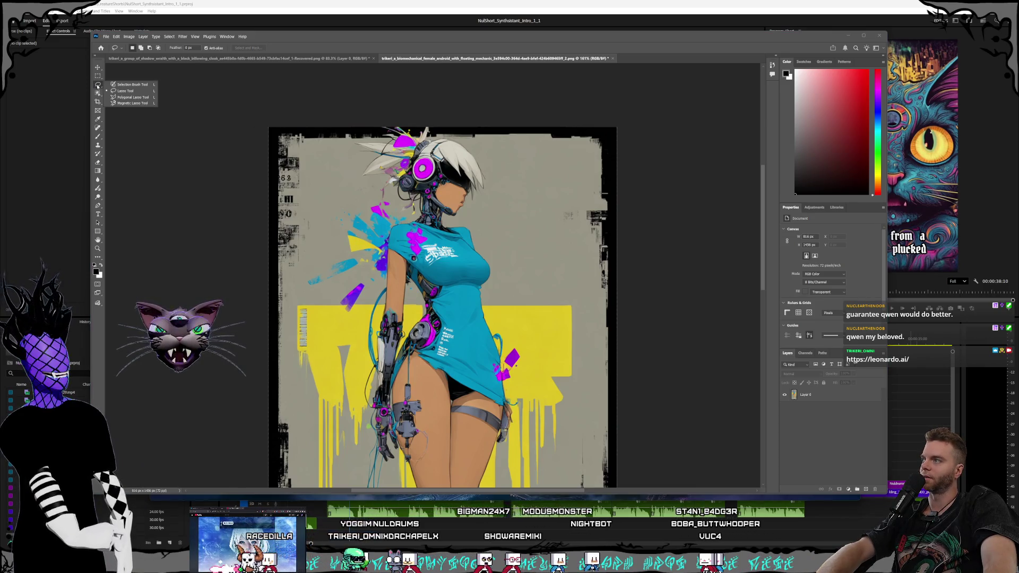
left_click(128, 97)
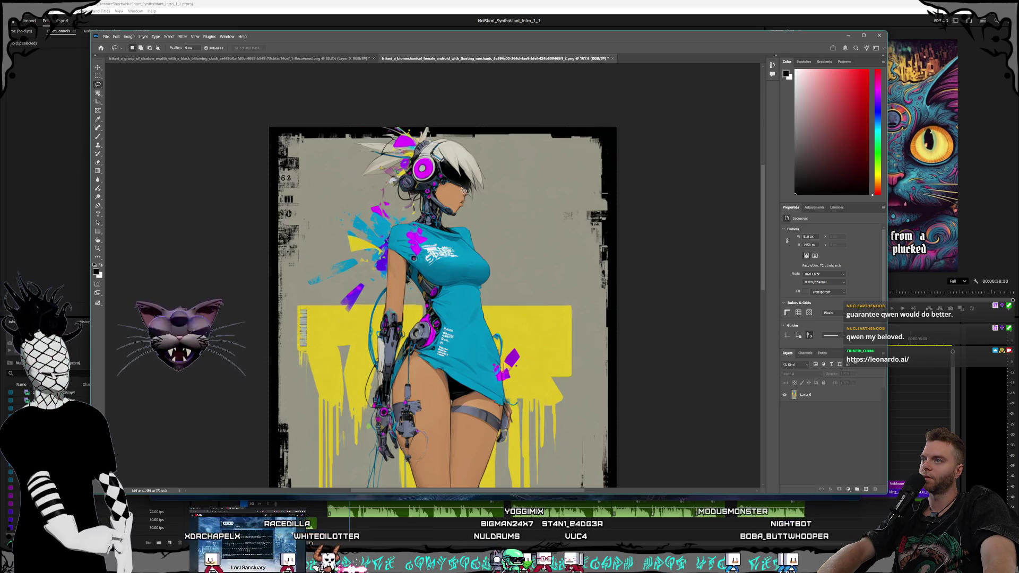
left_click_drag(463, 191, 456, 199)
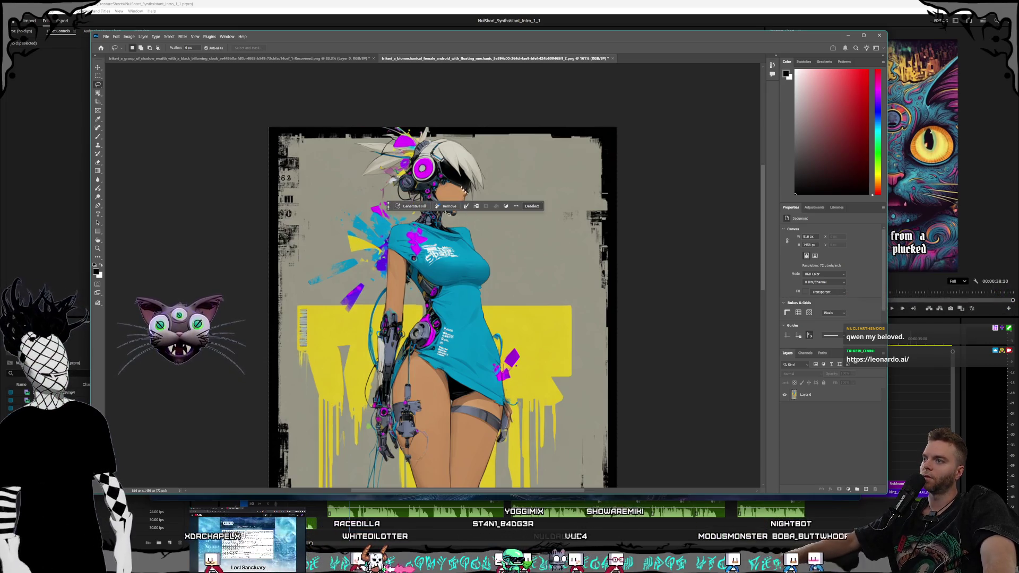
left_click(440, 192)
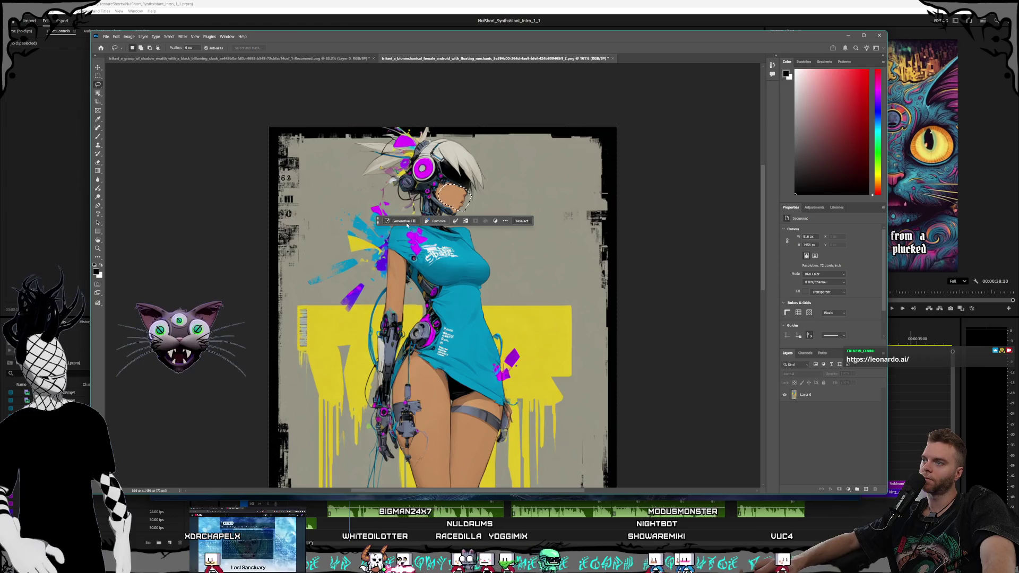
Generative Fill the face with the prompt 'Anime girl mouth and nose, no eyes'
left_click(403, 220)
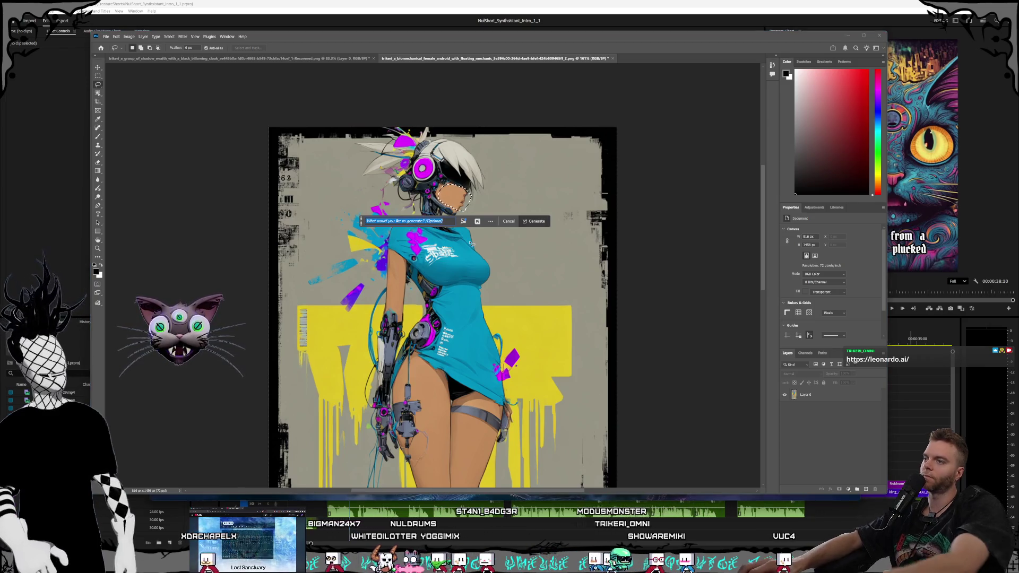
type("Anime girl mouth and")
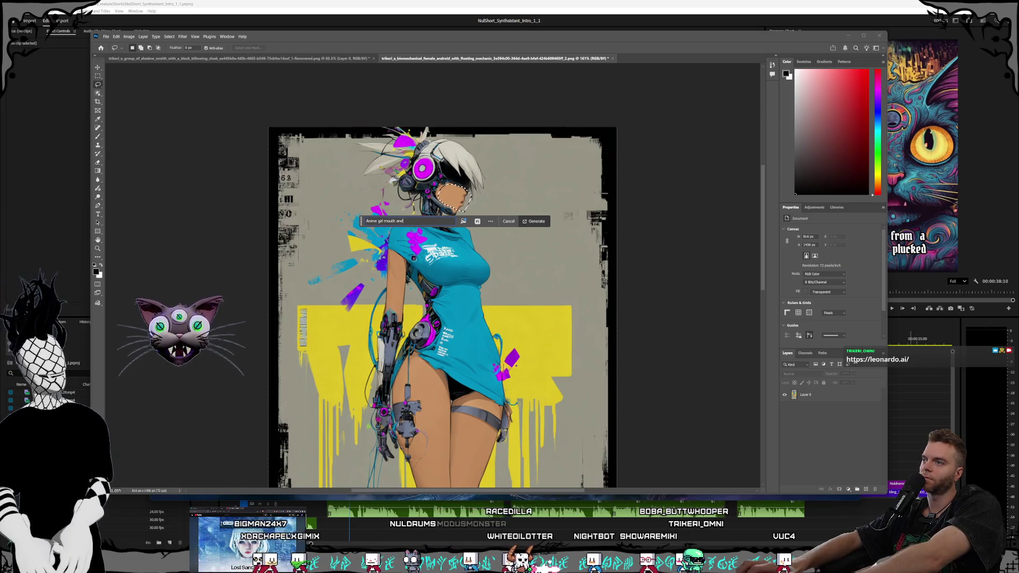
type(" nose, no eyes")
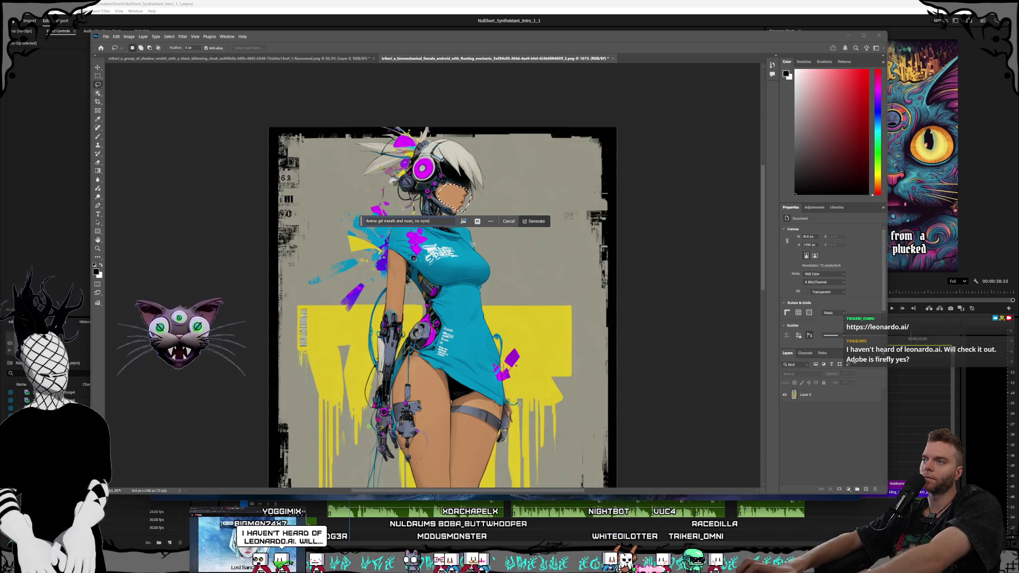
left_click(537, 222)
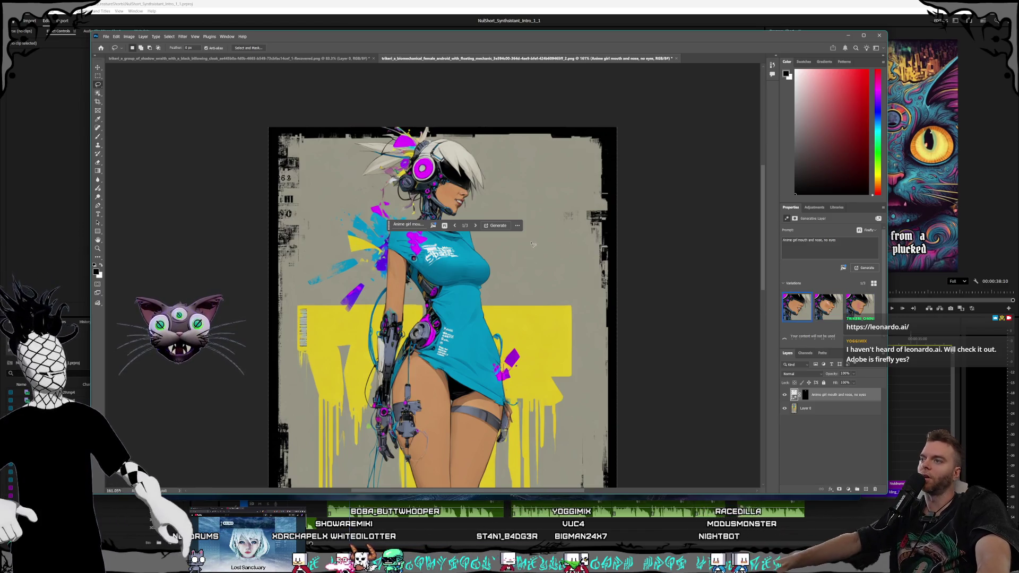
Regenerate with 'Stylized girl mouth and nose, no eyes', keep variation 2, then bring Leonardo.ai forward
left_click(411, 225)
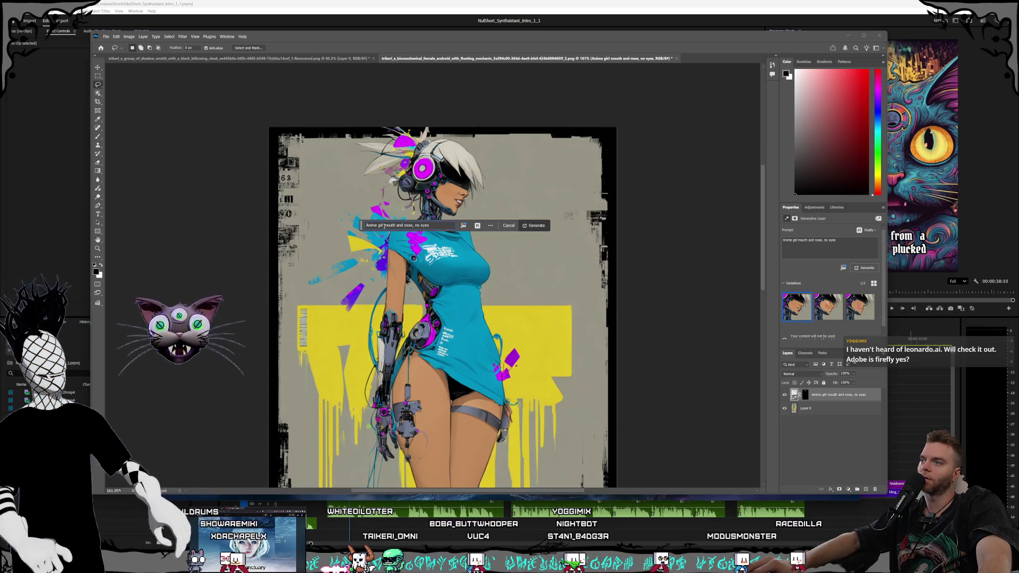
type("Stylized girl")
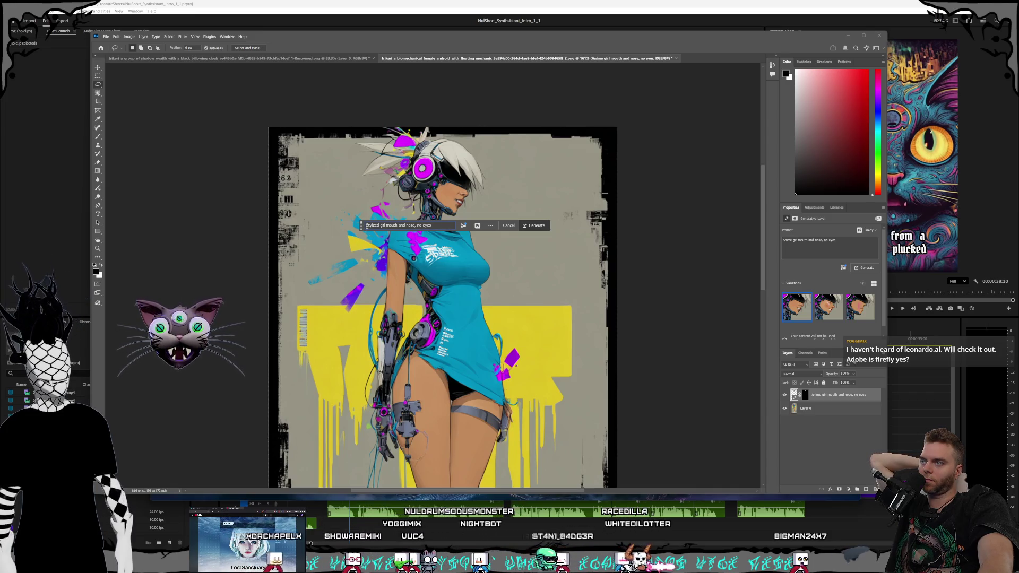
left_click(538, 229)
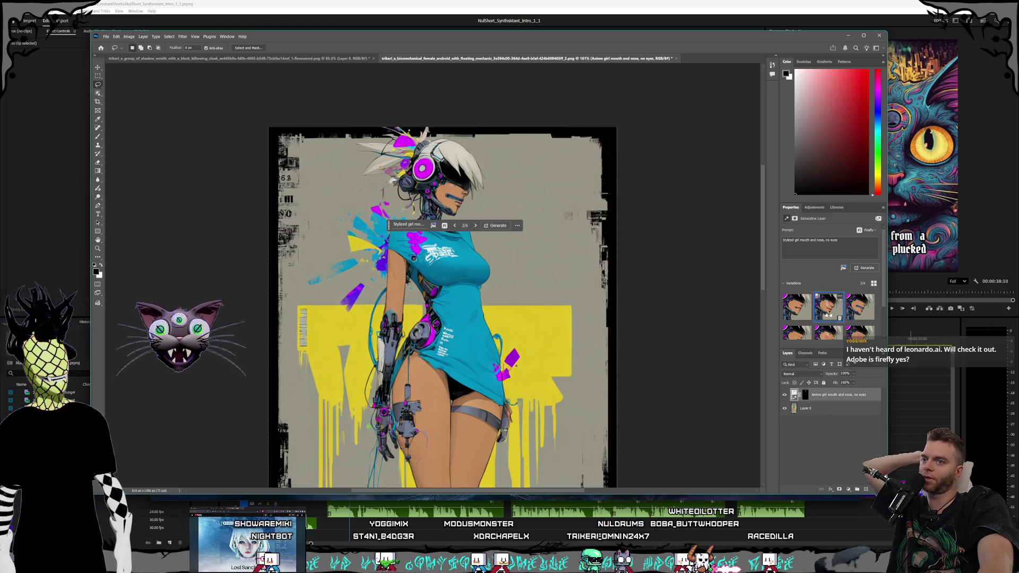
left_click(821, 308)
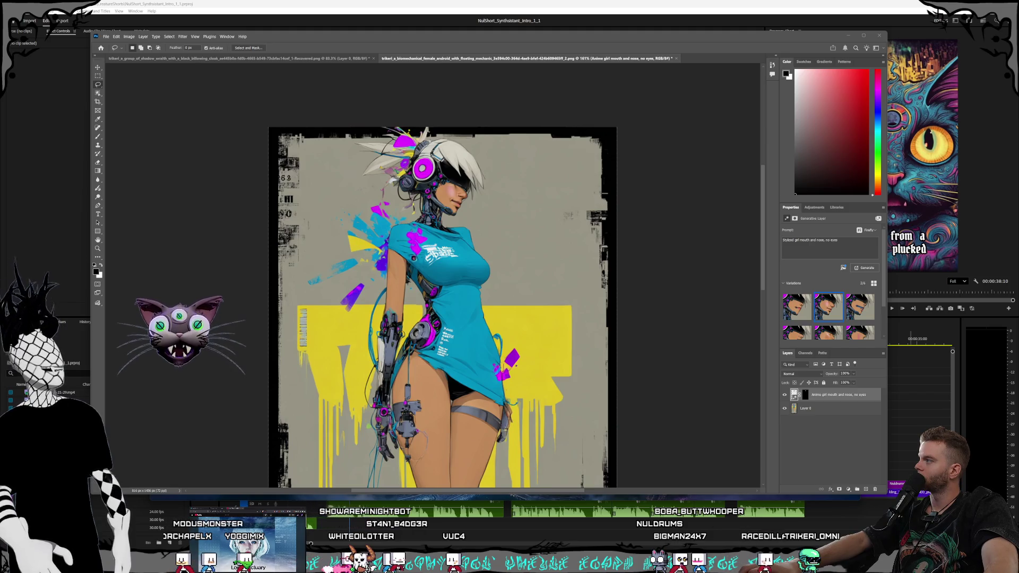
mouse_move(1, 101)
left_mouse_down()
mouse_move(438, 98)
mouse_move(332, 44)
left_mouse_up()
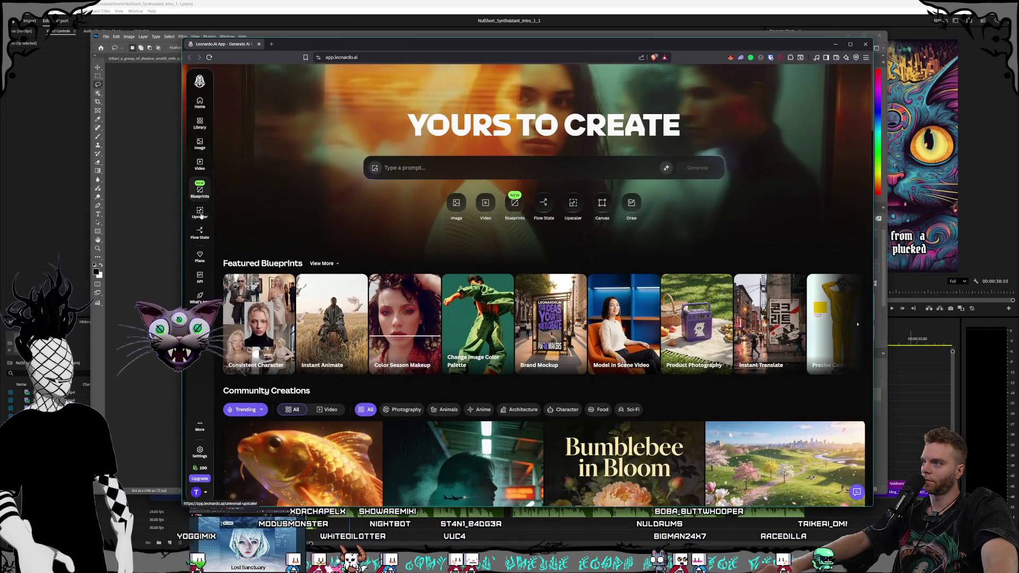
On Leonardo.ai's Image page, set dimensions to Mobile 9:16 (896×1600), then return home
left_click(201, 147)
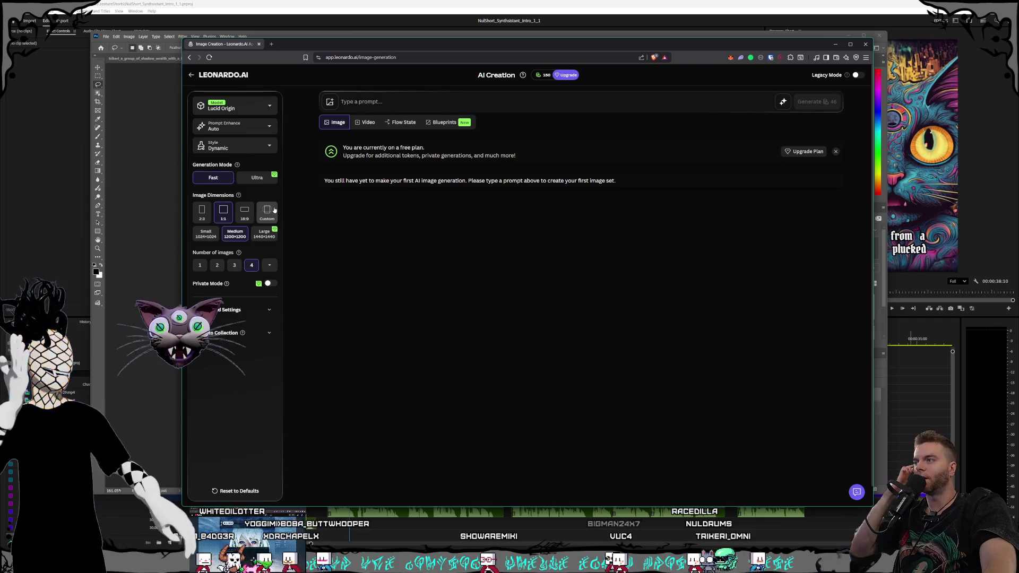
left_click(268, 217)
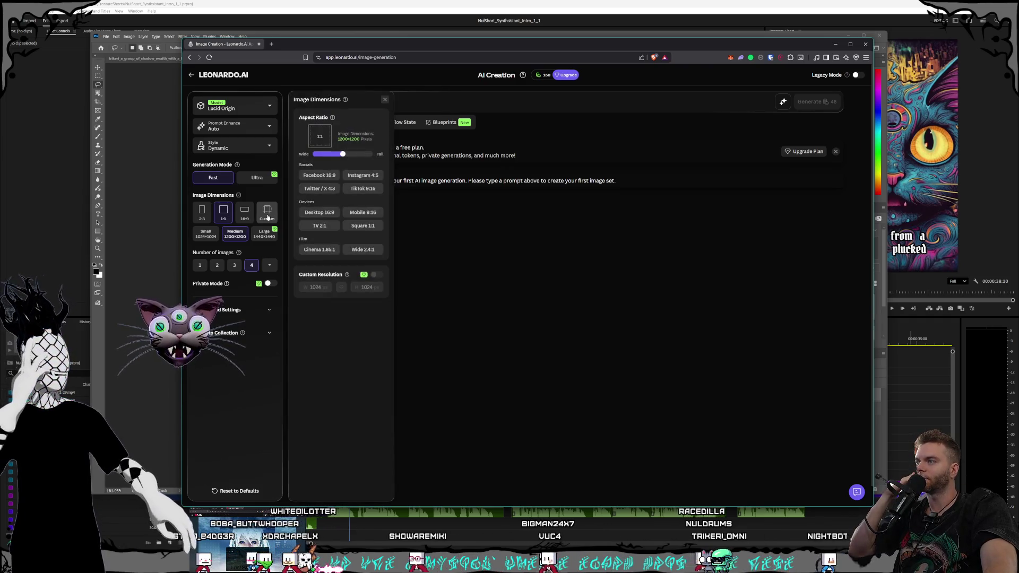
left_click(364, 190)
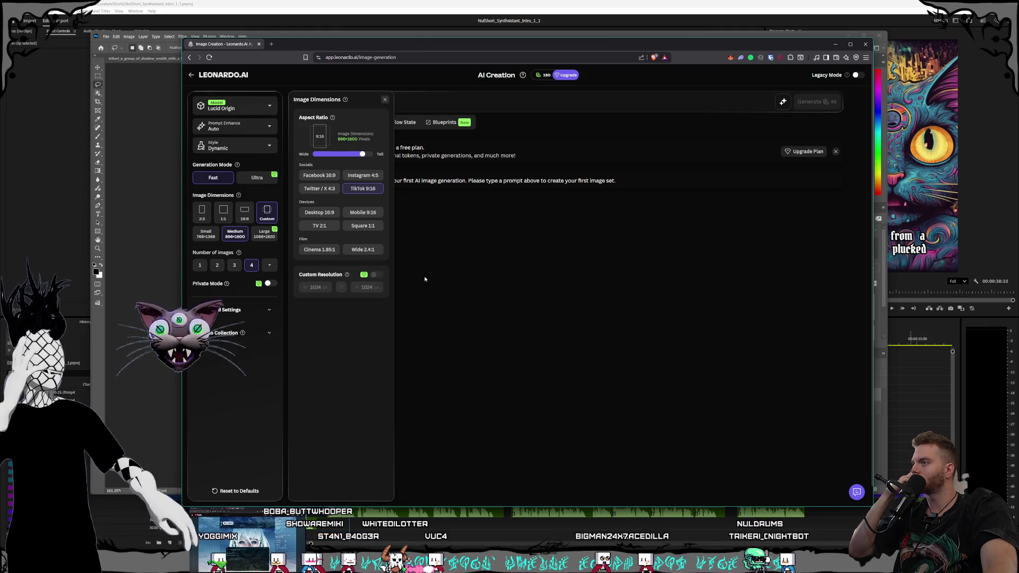
left_click(364, 214)
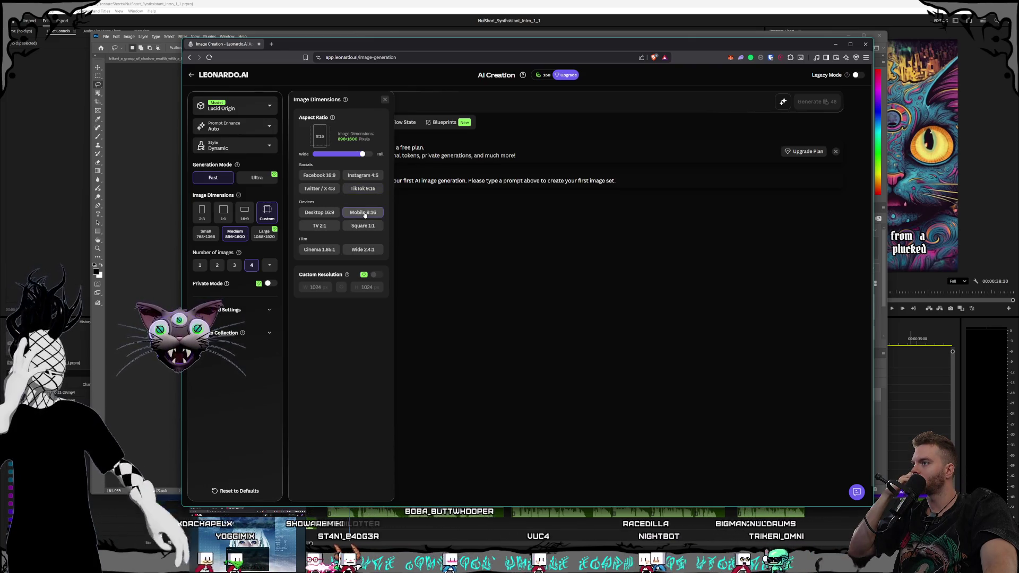
left_click(434, 222)
left_click(268, 215)
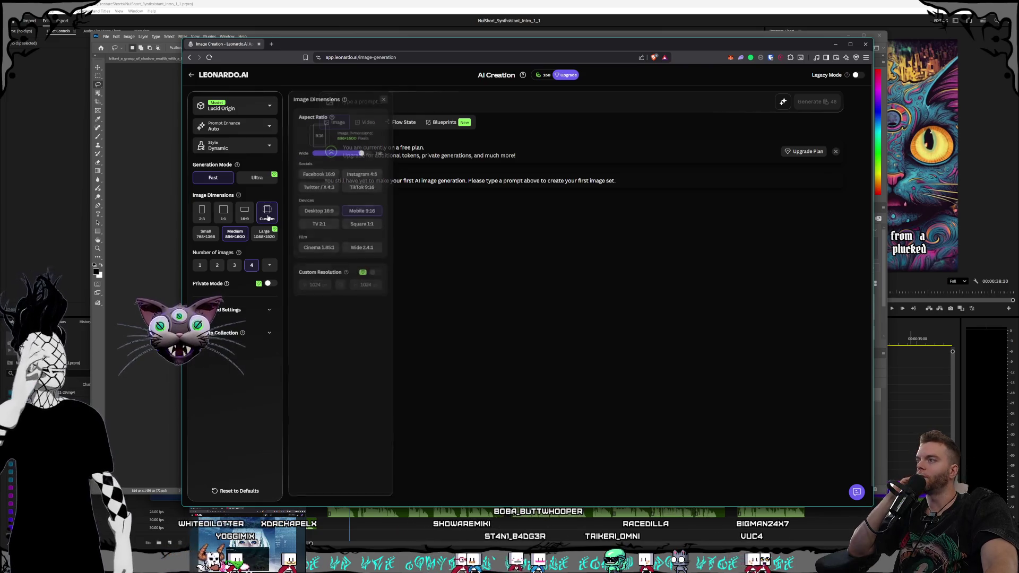
left_click(492, 269)
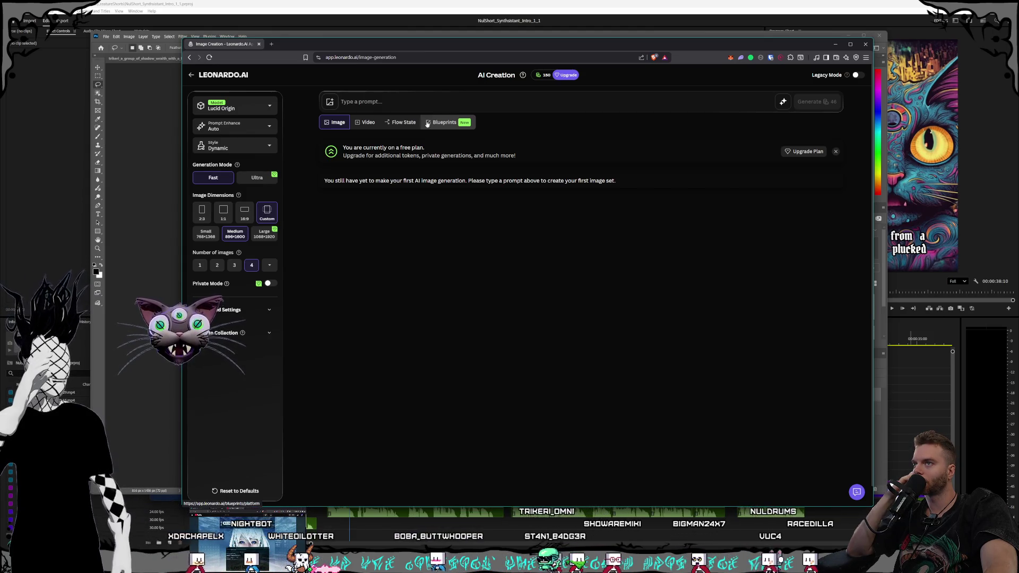
left_click(191, 73)
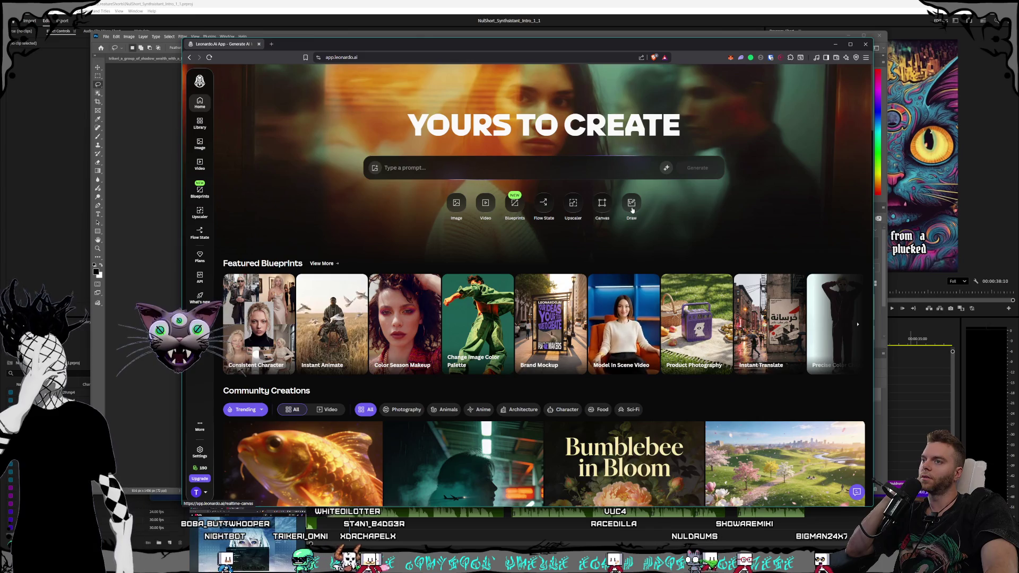
Open the Canvas editor, set a 1024×1024 frame, recentre the canvas, and start adding an image
left_click(603, 207)
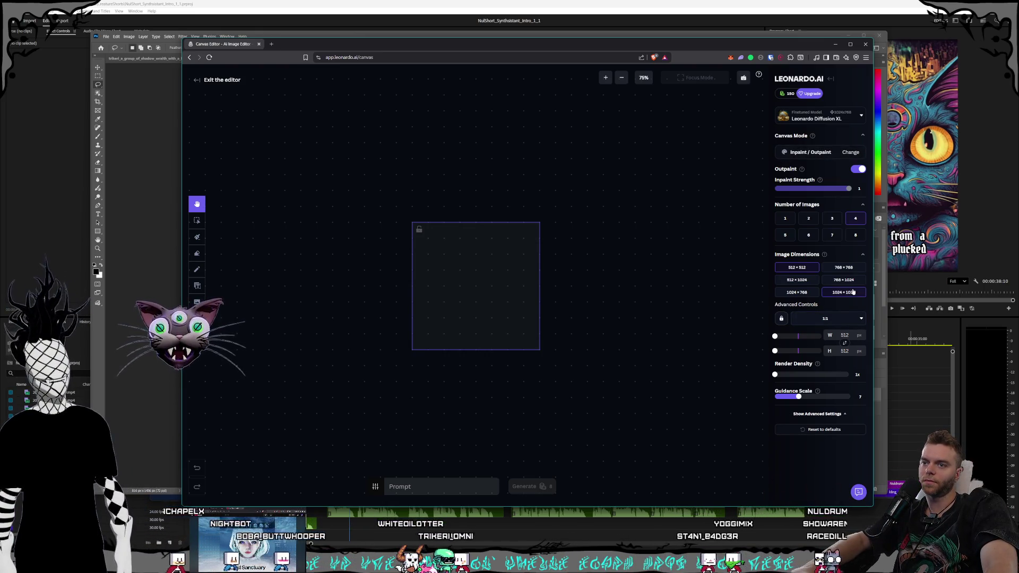
left_click(853, 292)
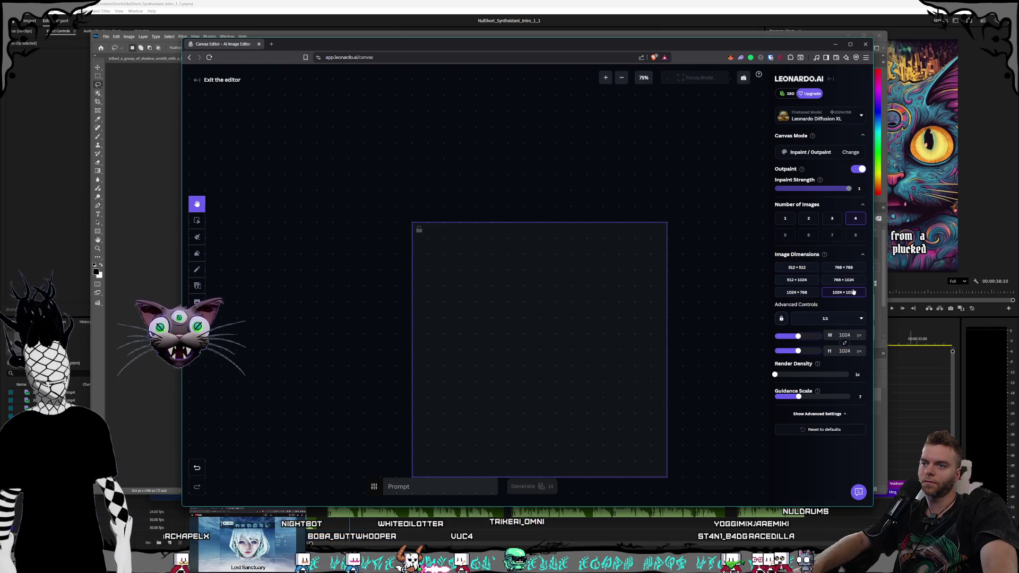
right_click(716, 340)
left_click(699, 311)
mouse_move(305, 361)
left_mouse_down()
mouse_move(335, 330)
mouse_move(313, 325)
left_mouse_up()
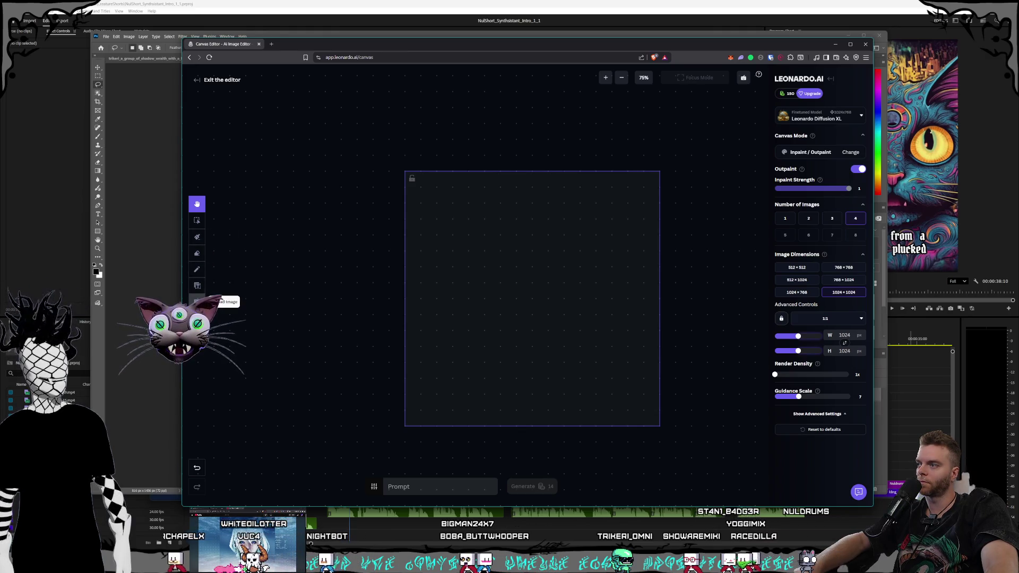
left_click(197, 302)
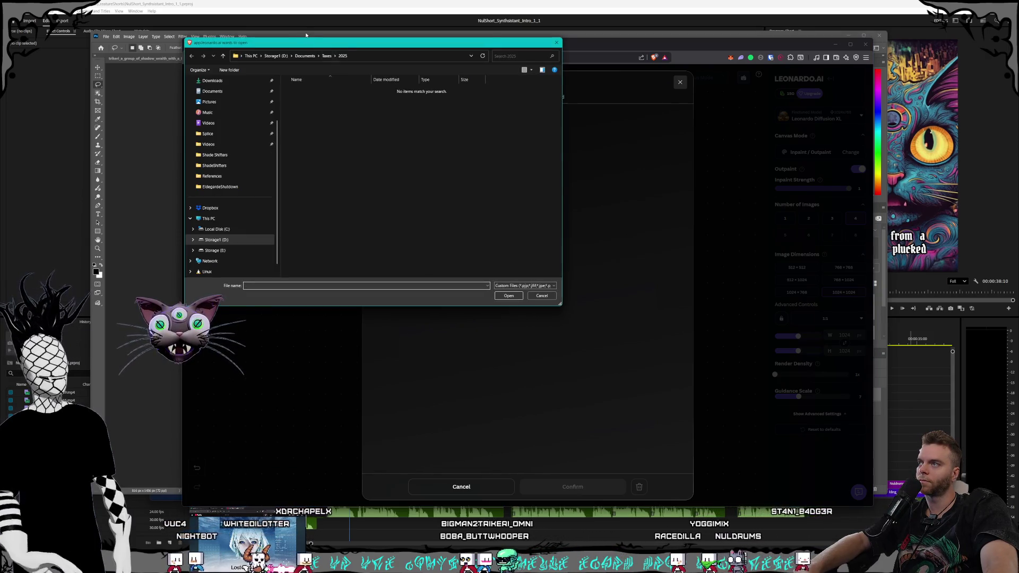
Upload the trikeri biomechanical android image from D:\Pictures\Nuldrums\References onto the canvas
left_click(283, 56)
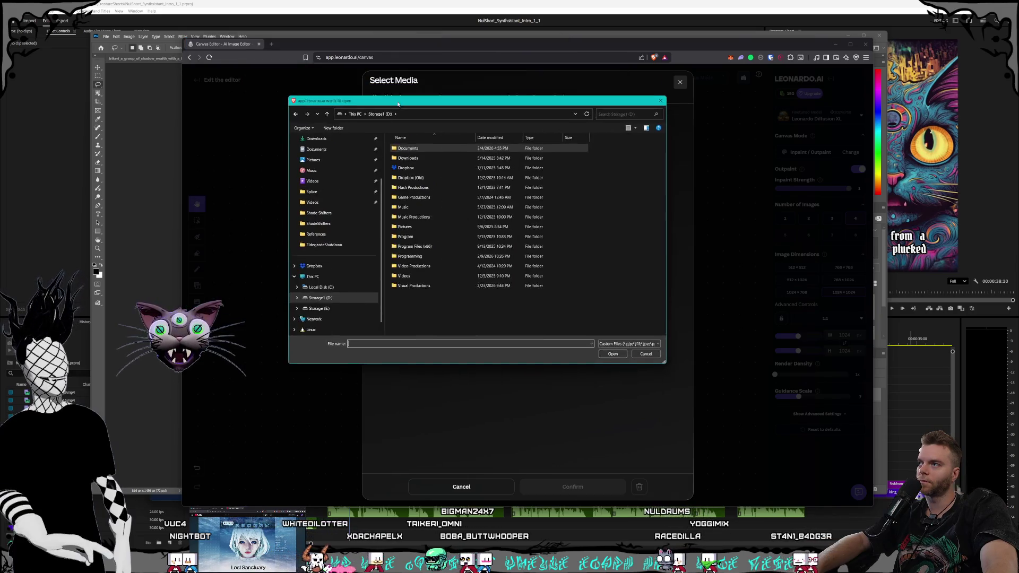
double_click(409, 229)
scroll(430, 257, "down", 10)
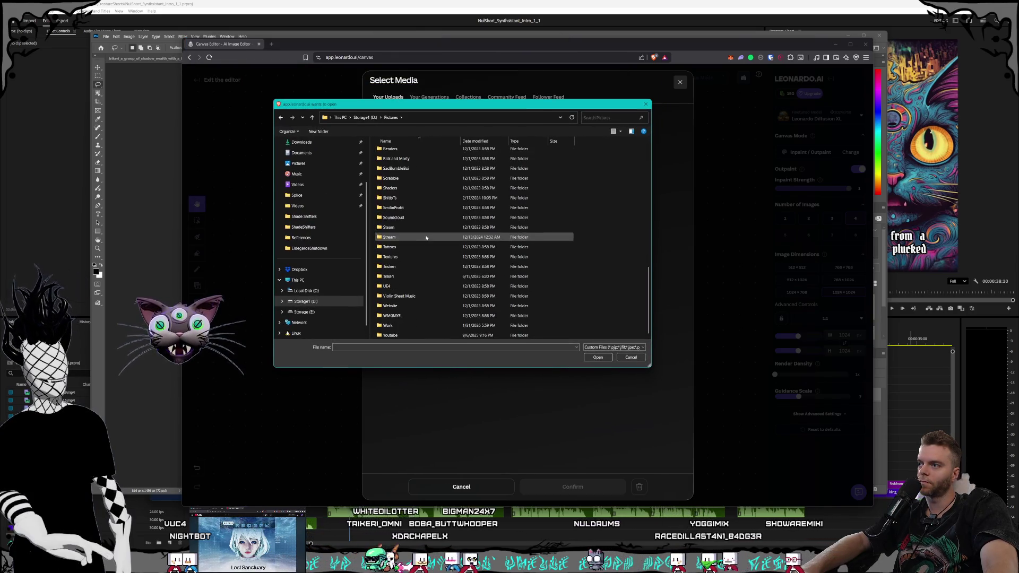
scroll(415, 218, "up", 3)
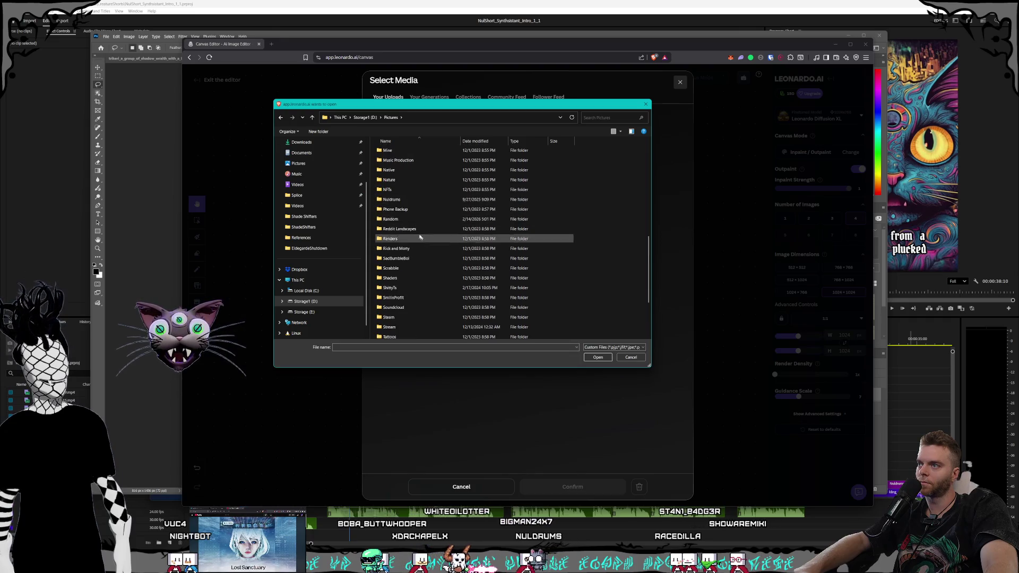
double_click(429, 197)
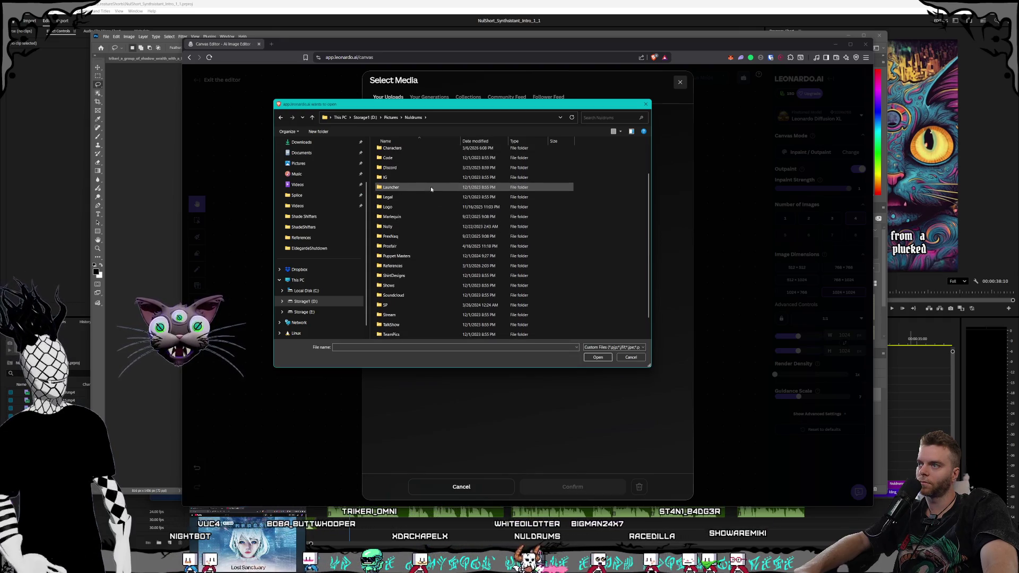
scroll(408, 210, "down", 2)
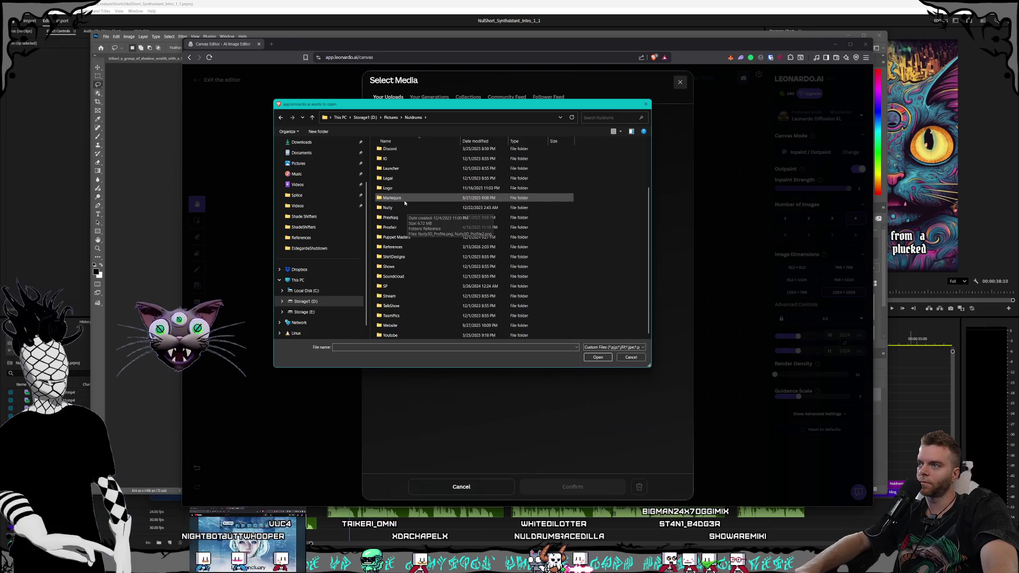
left_click(406, 227)
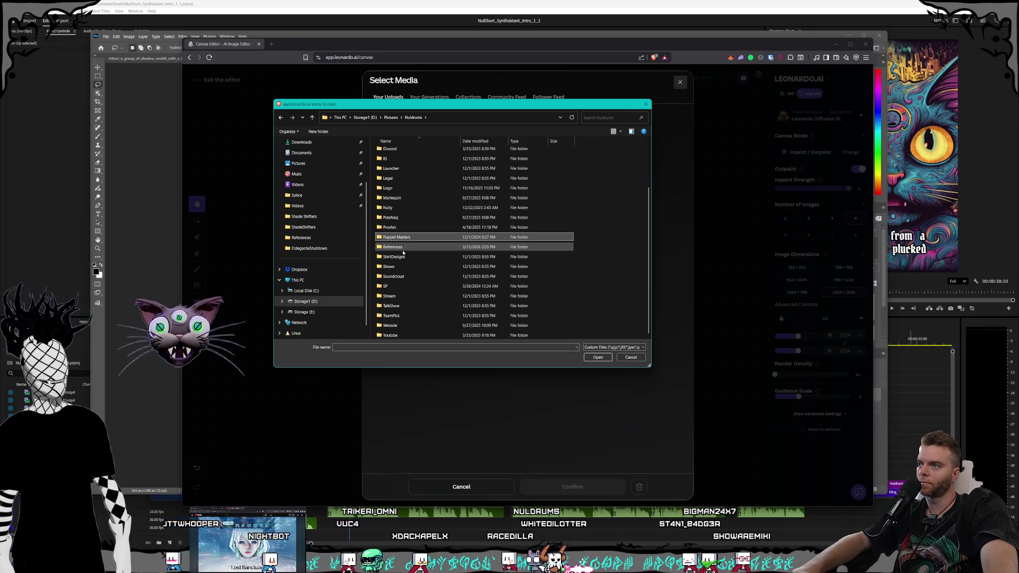
double_click(403, 247)
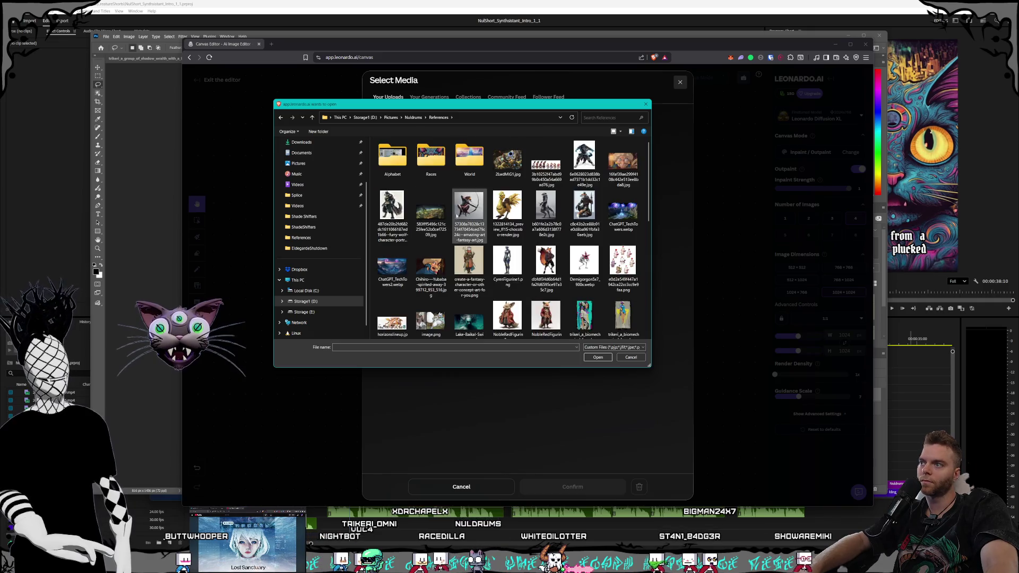
scroll(528, 281, "down", 2)
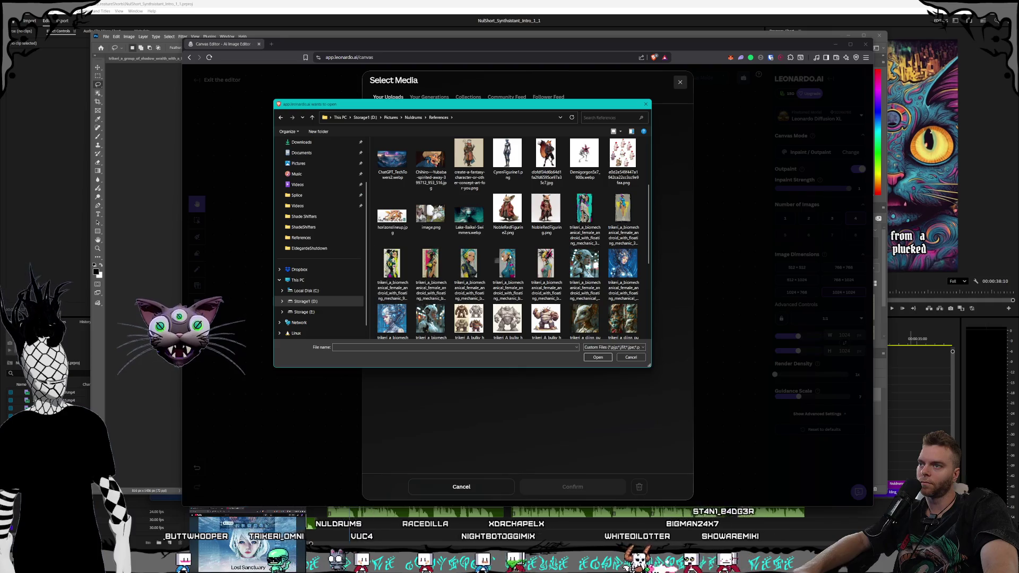
left_click(622, 210)
left_click(597, 358)
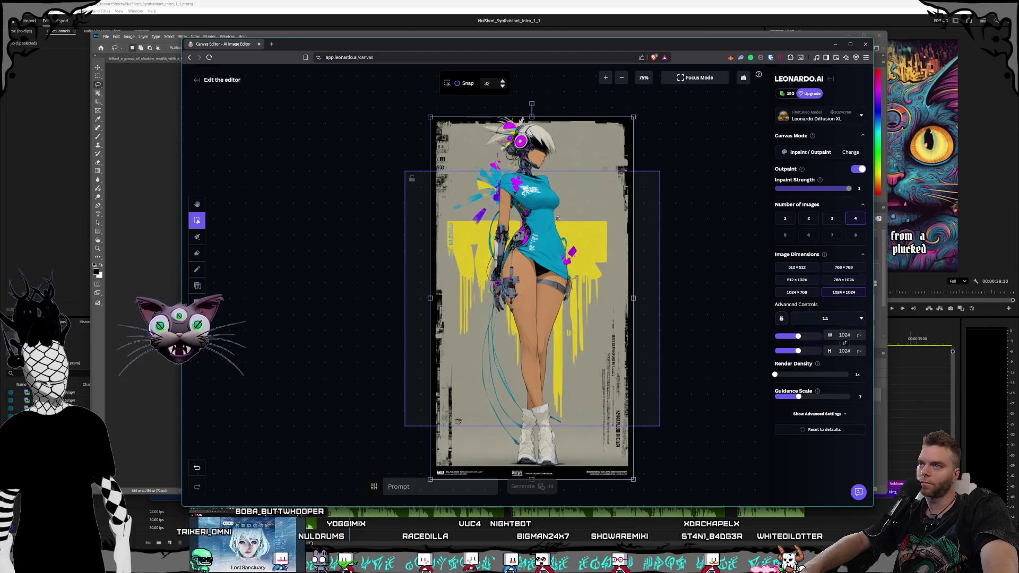
Move the android into the generation frame, mask her dark visor, and keep Inpaint/Outpaint mode
left_click_drag(561, 243, 562, 300)
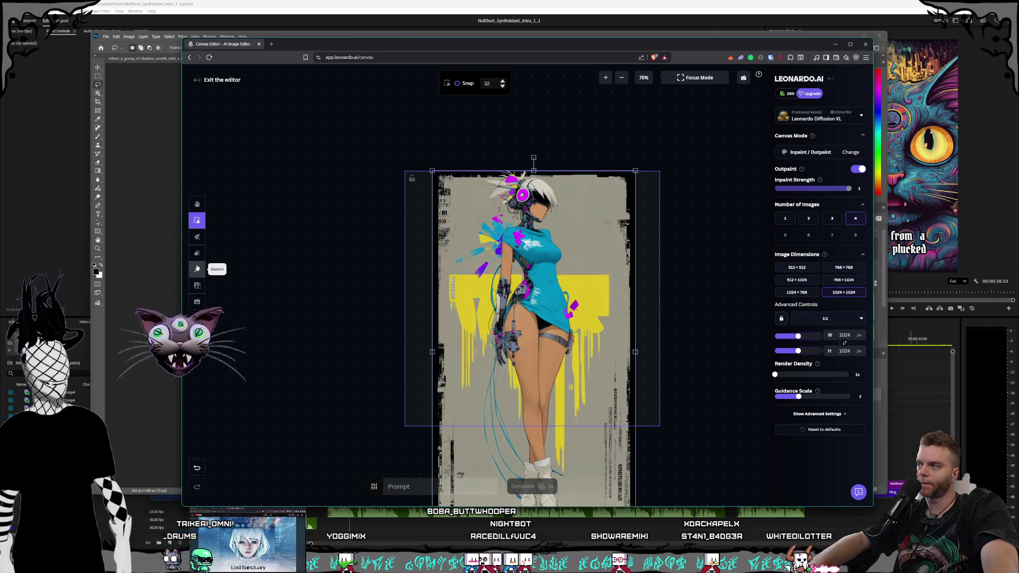
left_click(197, 236)
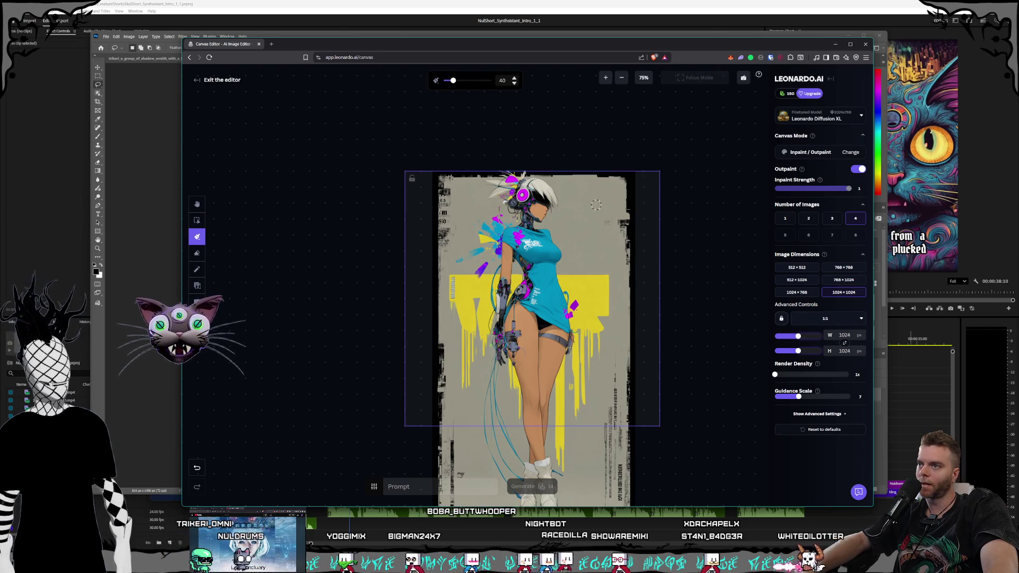
left_click_drag(537, 210, 548, 214)
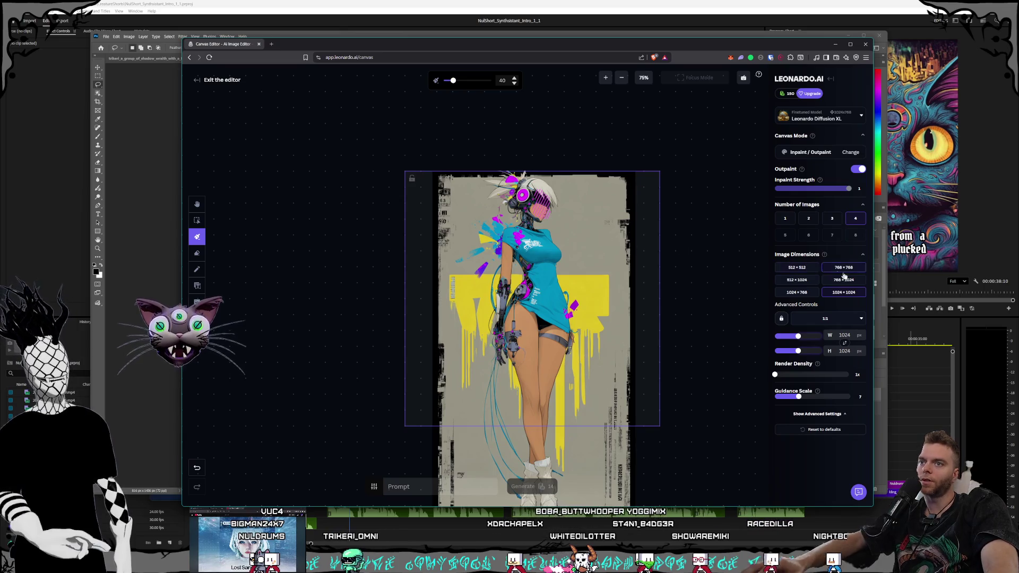
left_click(805, 156)
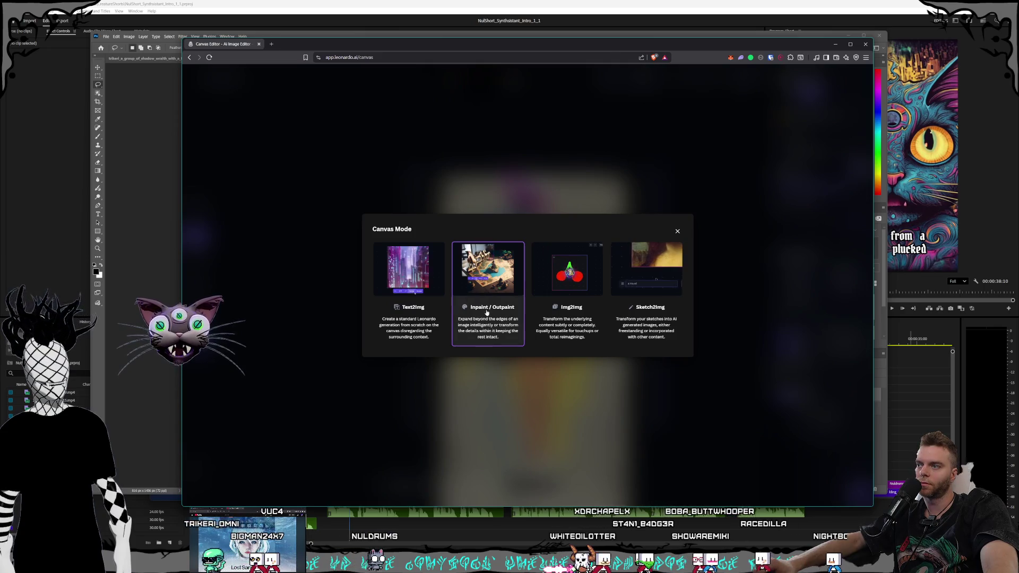
left_click(489, 268)
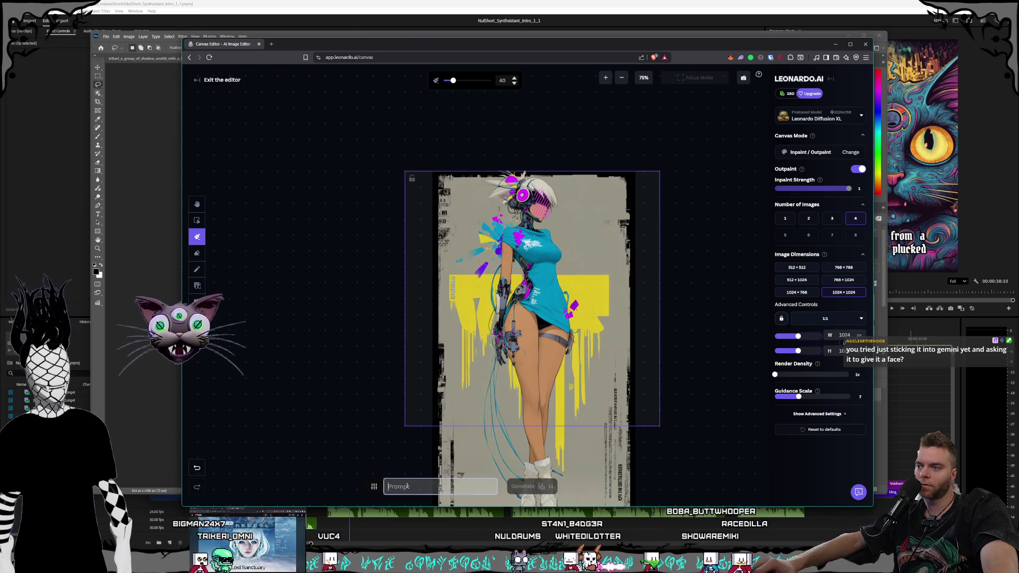
Inpaint the masked visor using the prompt 'Stylized anime girl face'
type("An")
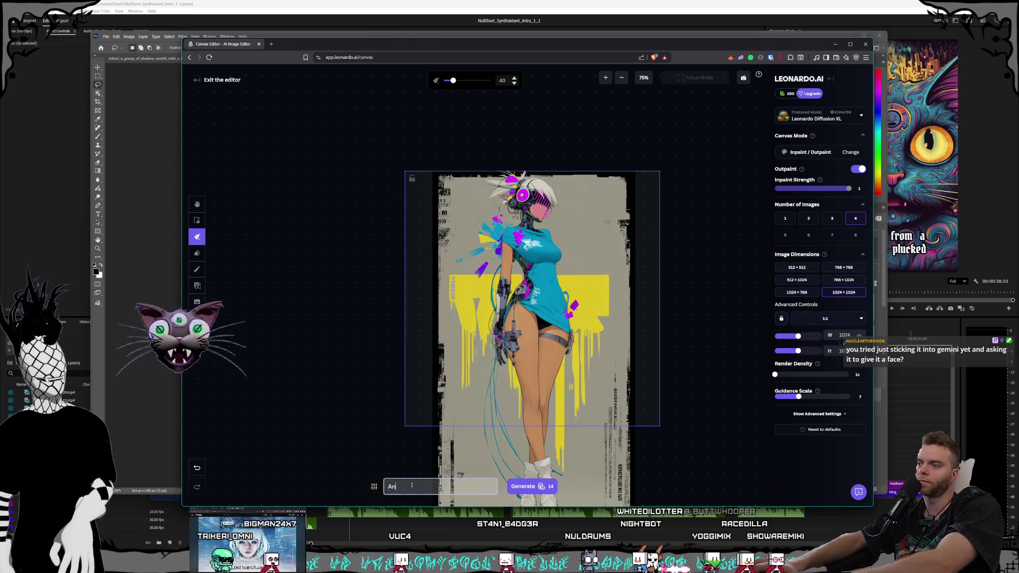
type("ime girl")
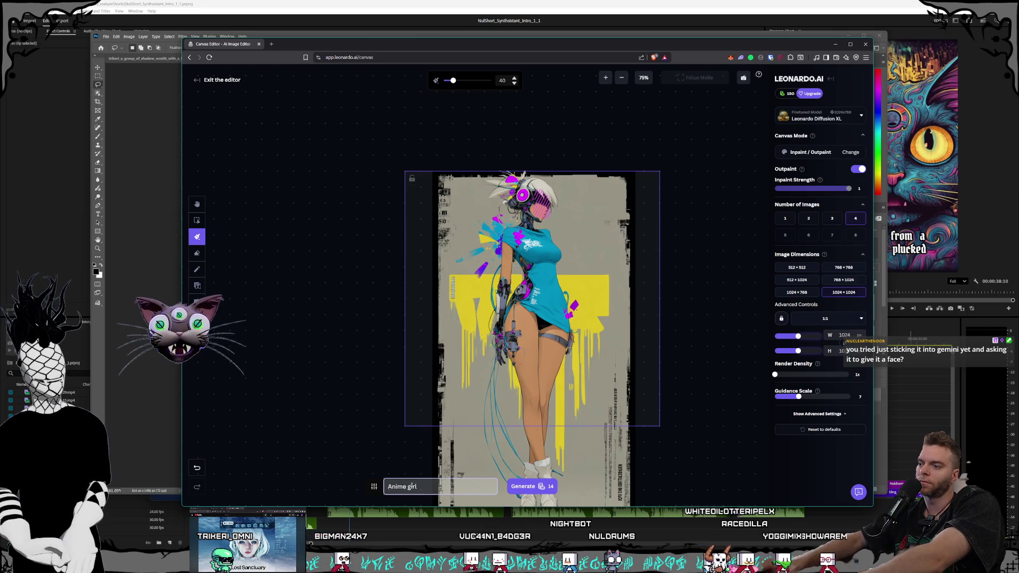
key("BackSpace")
key("BackSpace")
key("BackSpace")
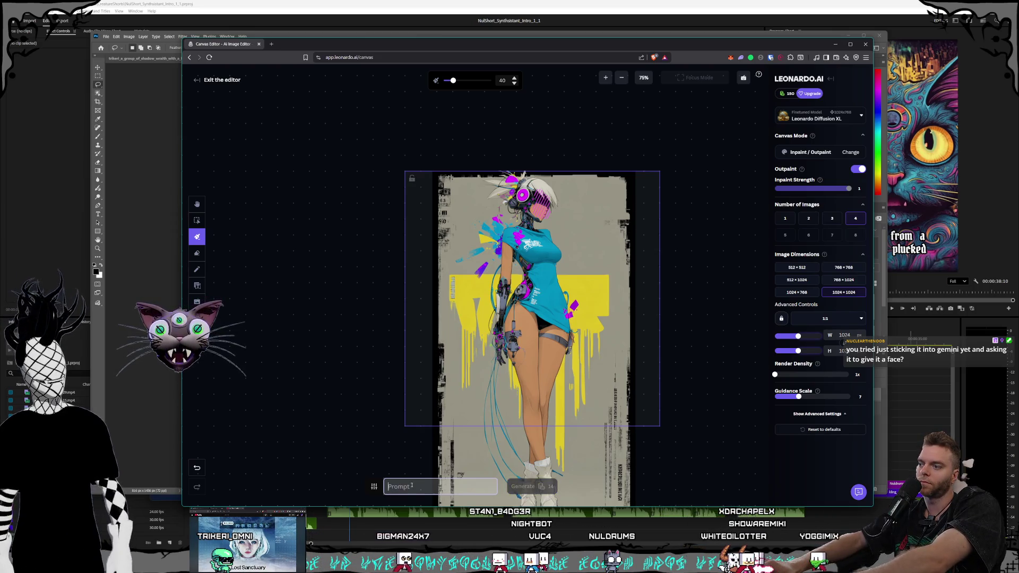
type("Syt")
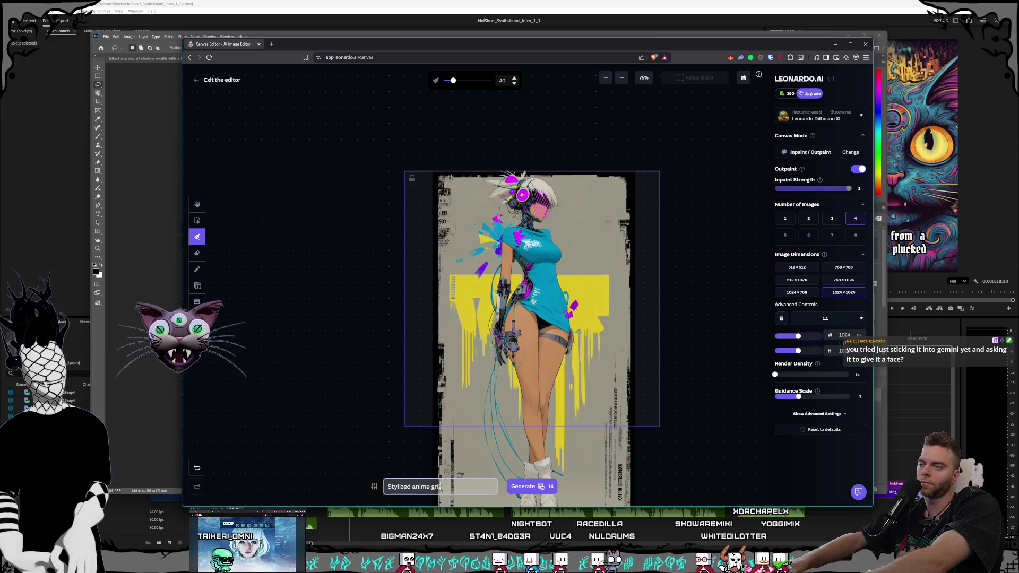
type("ce")
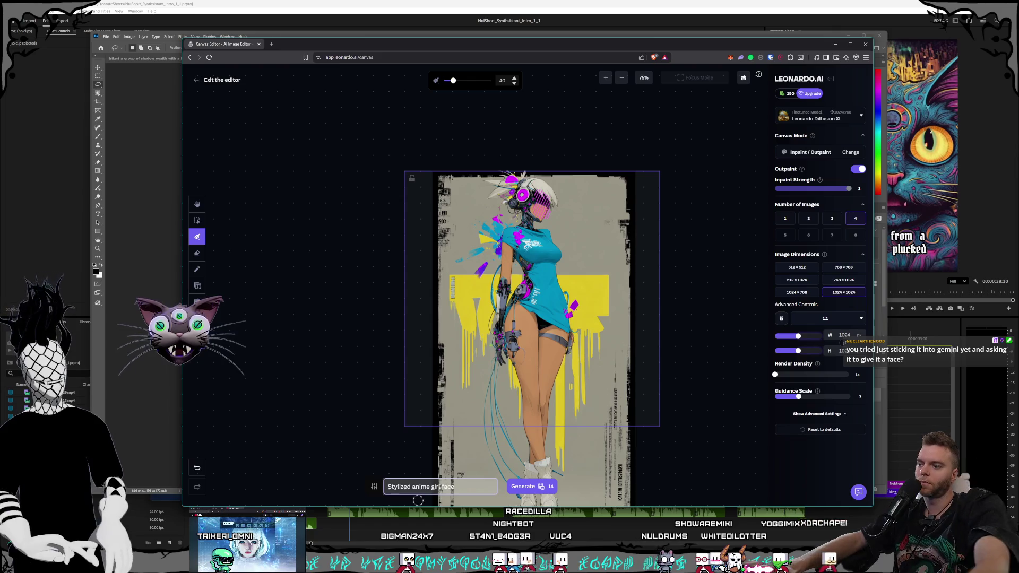
key("Return")
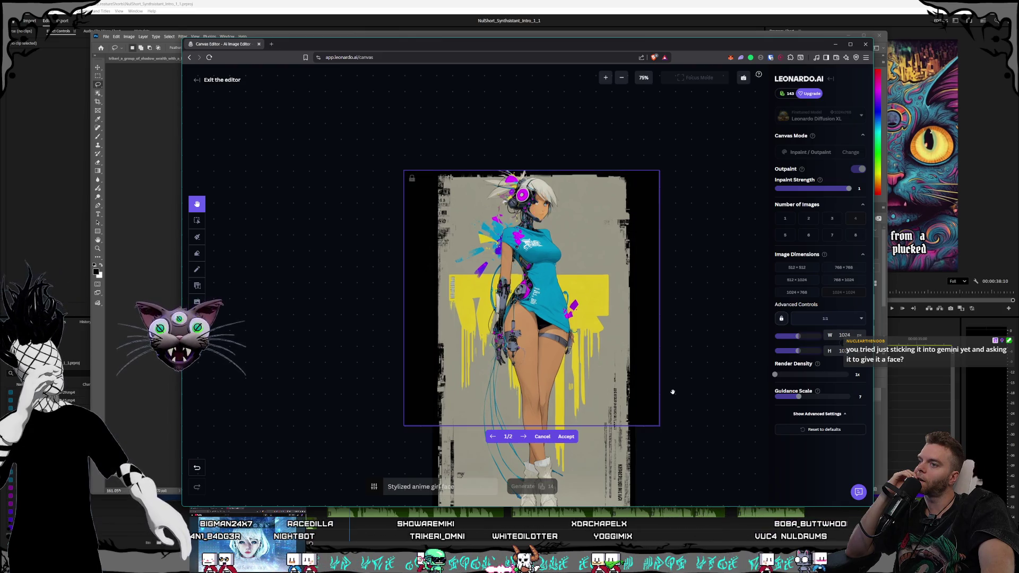
Step through and zoom into the generated faces, then switch to File Explorer
left_click(524, 437)
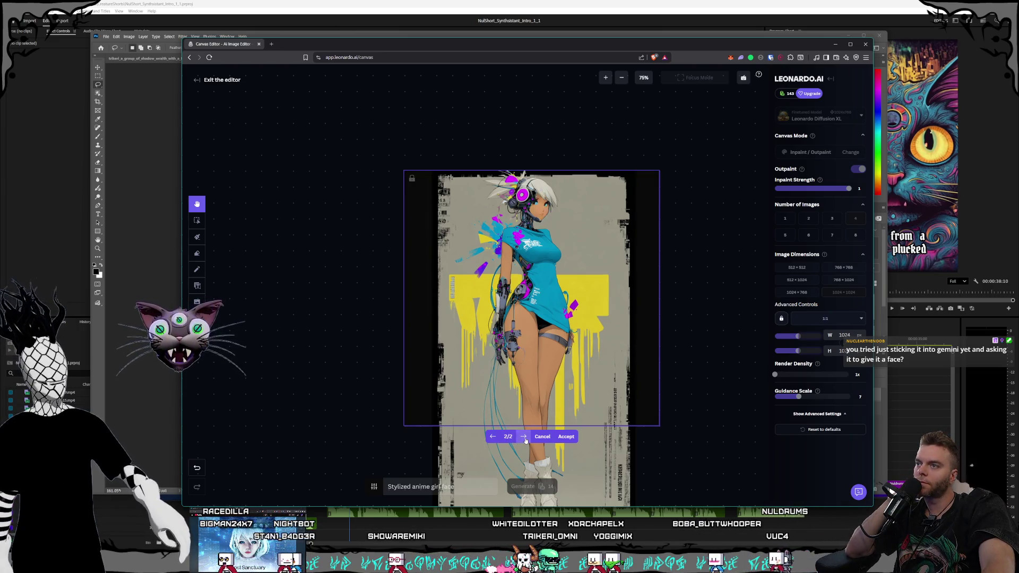
left_click(523, 437)
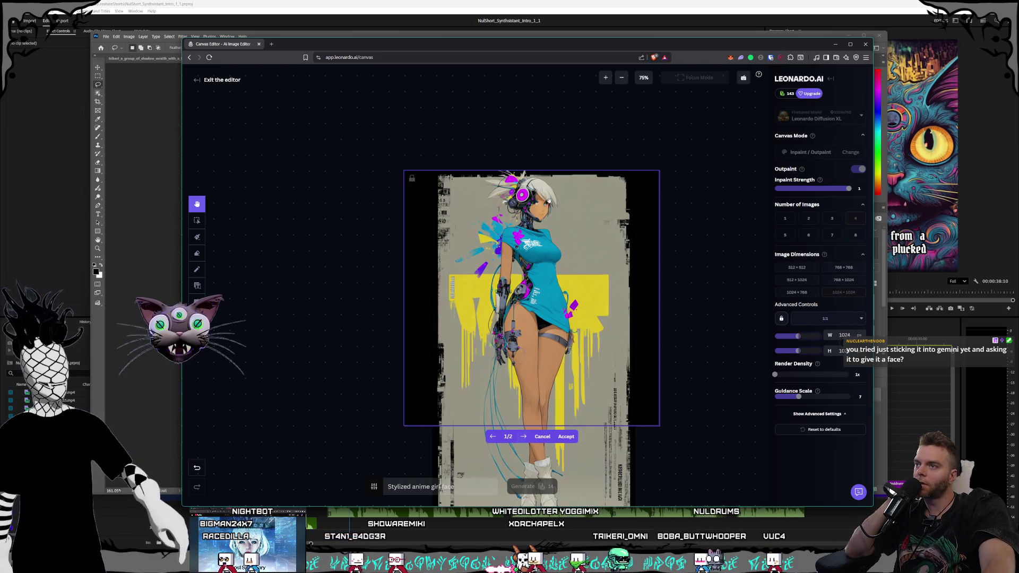
scroll(524, 439, "up", 2)
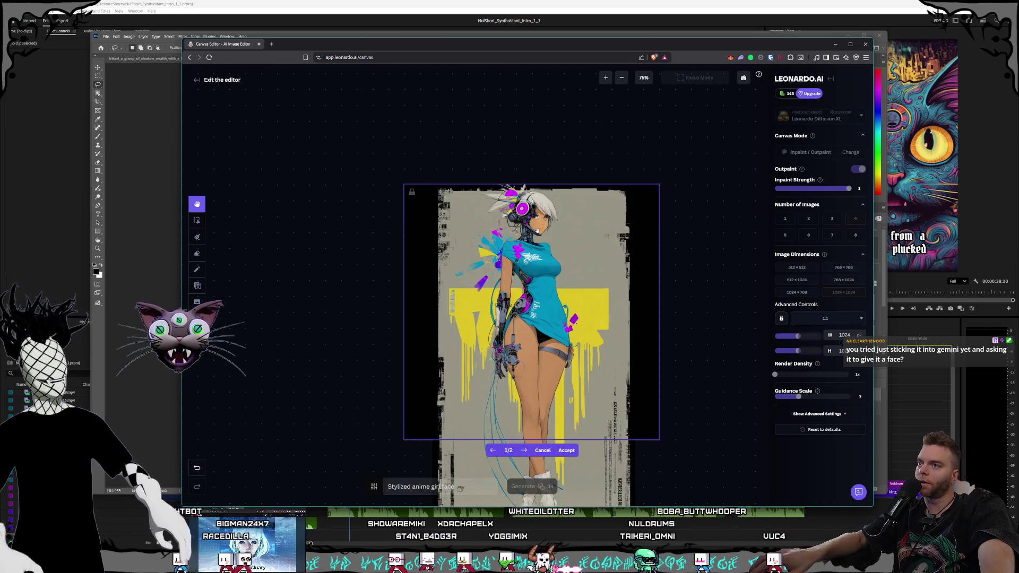
scroll(532, 237, "up", 5)
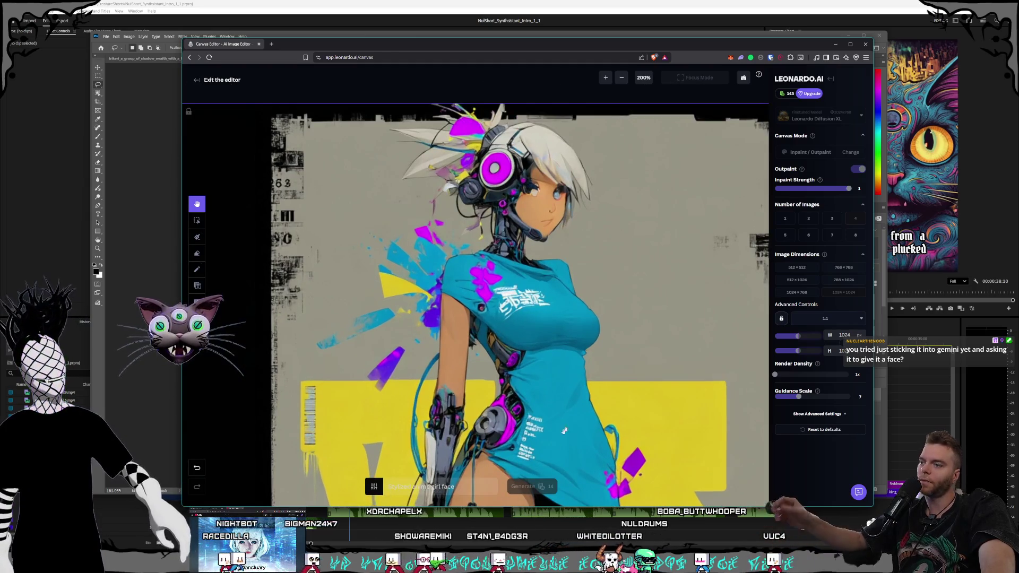
scroll(542, 362, "down", 2)
key("alt+Tab")
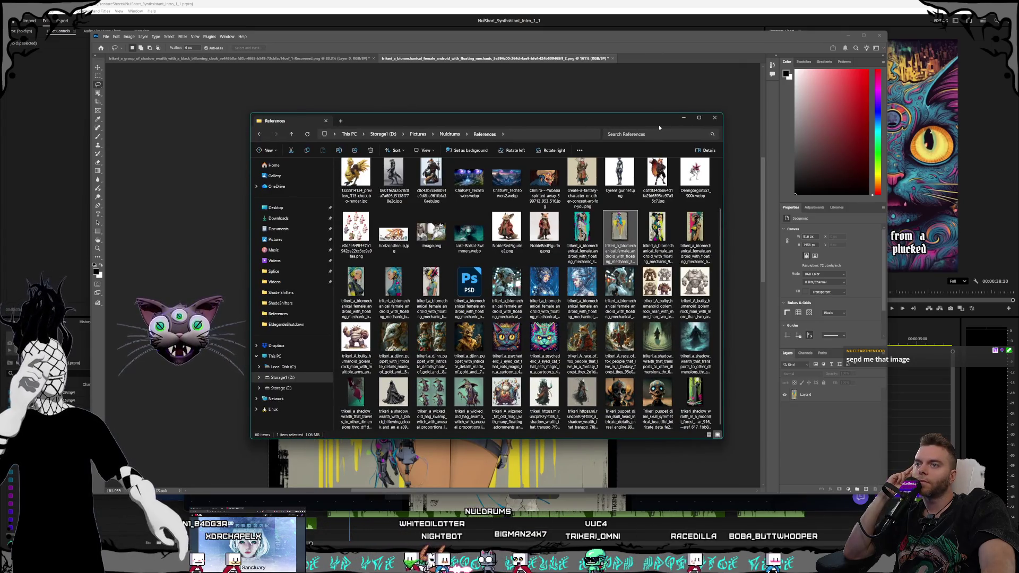
Preview two biomechanical android references in Photos, then return to Photoshop
left_click(662, 251)
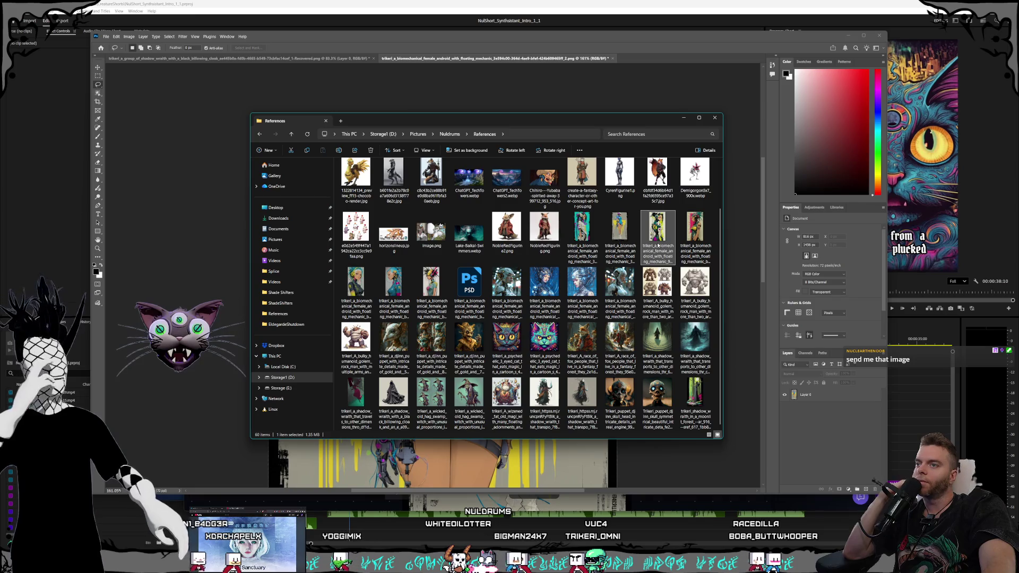
double_click(598, 303)
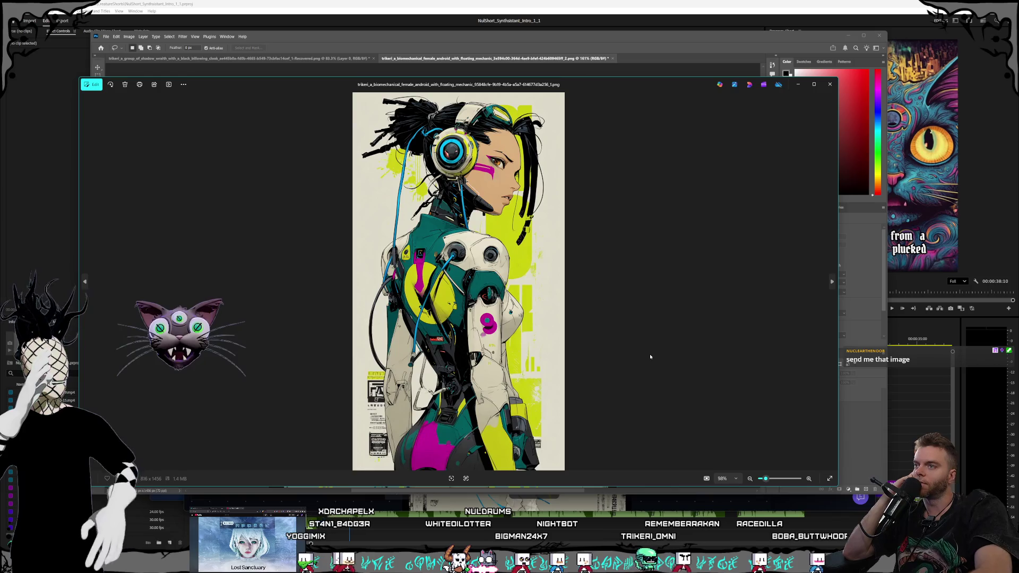
key("Right")
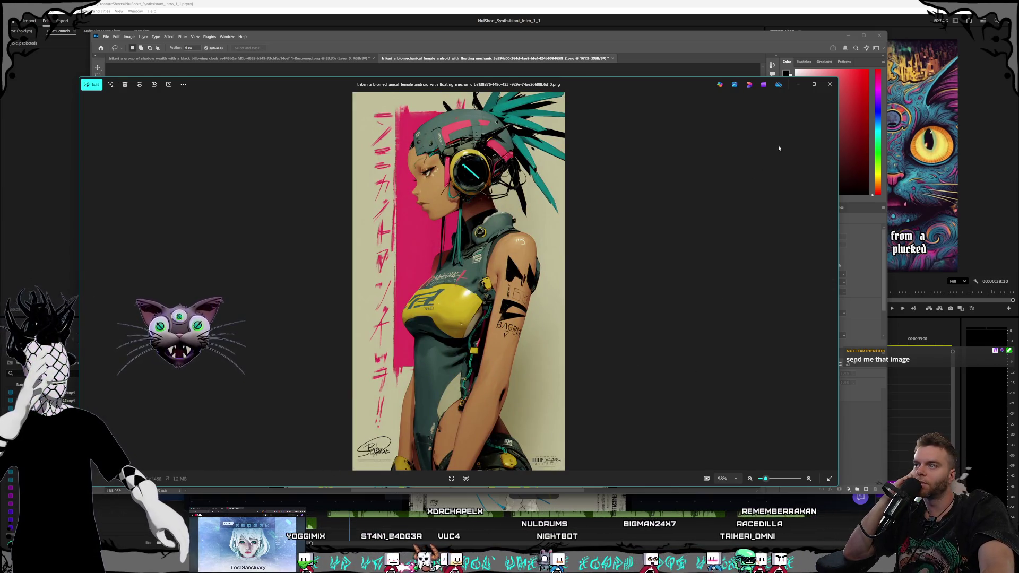
left_click(830, 88)
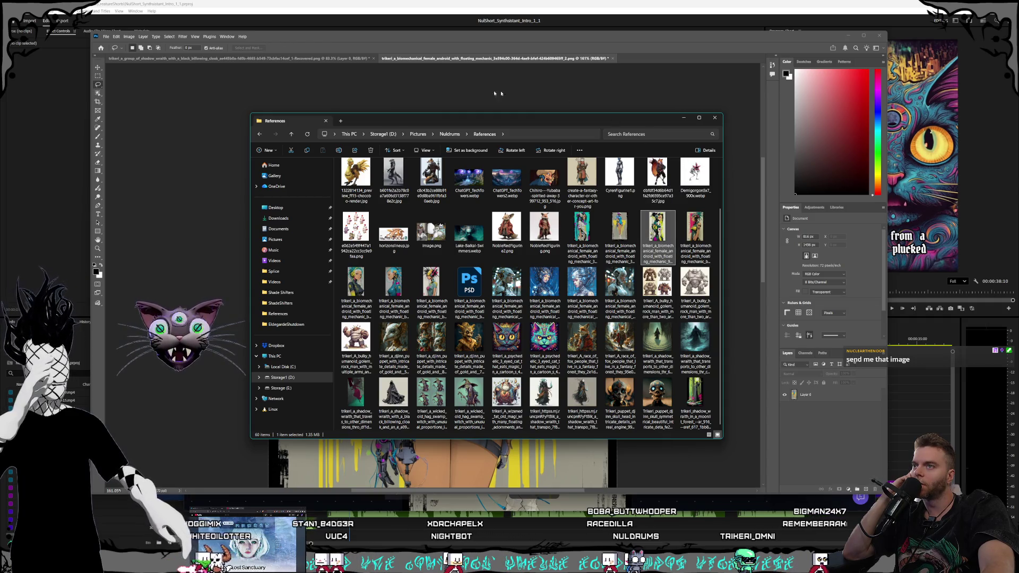
left_click(280, 39)
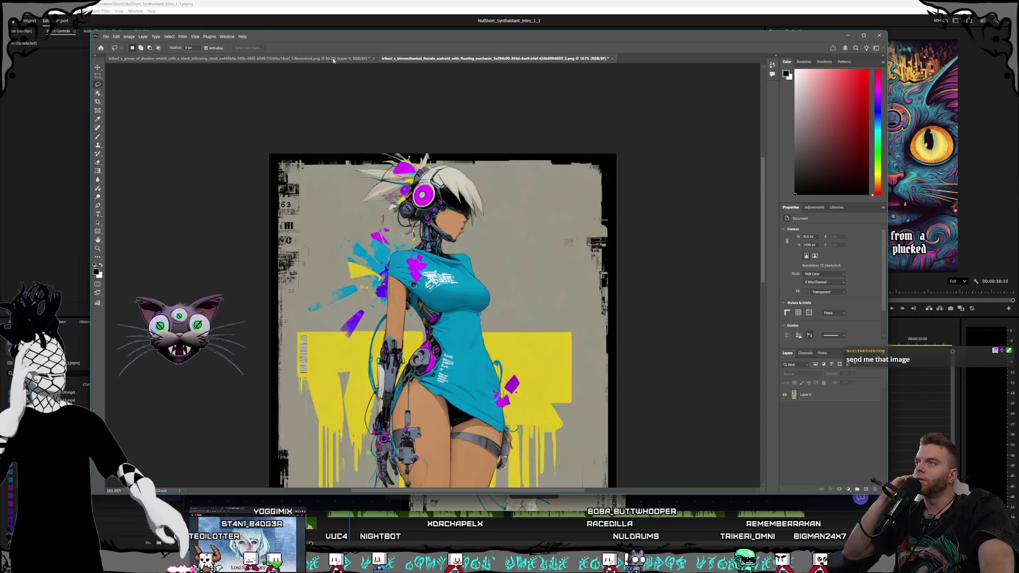
Close the shadow wraith image without saving changes
left_click(332, 59)
left_click(373, 58)
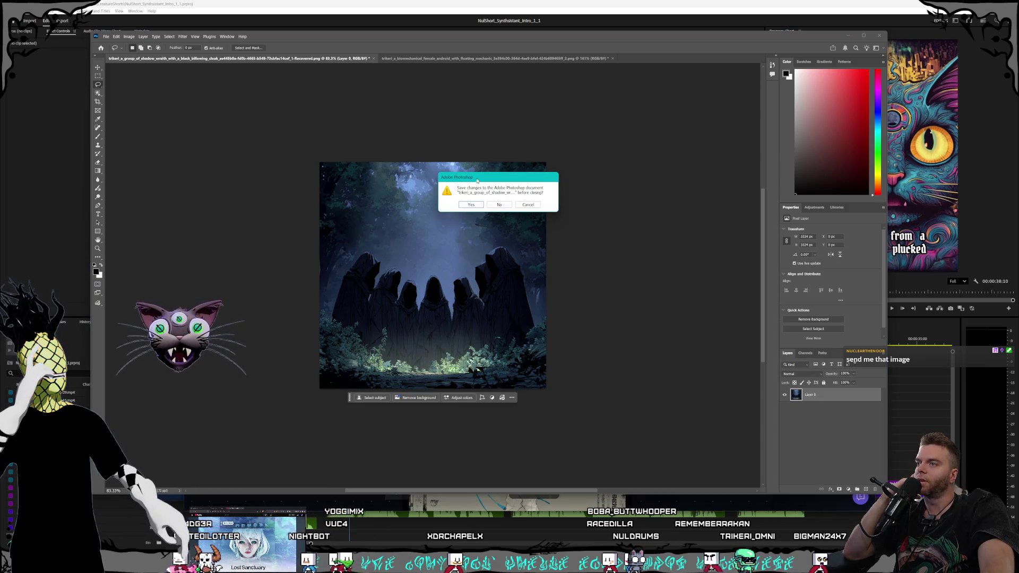
left_click(500, 204)
Open the pink-background android PNG and unlock its Background as Layer 0
left_click(106, 36)
left_click(110, 57)
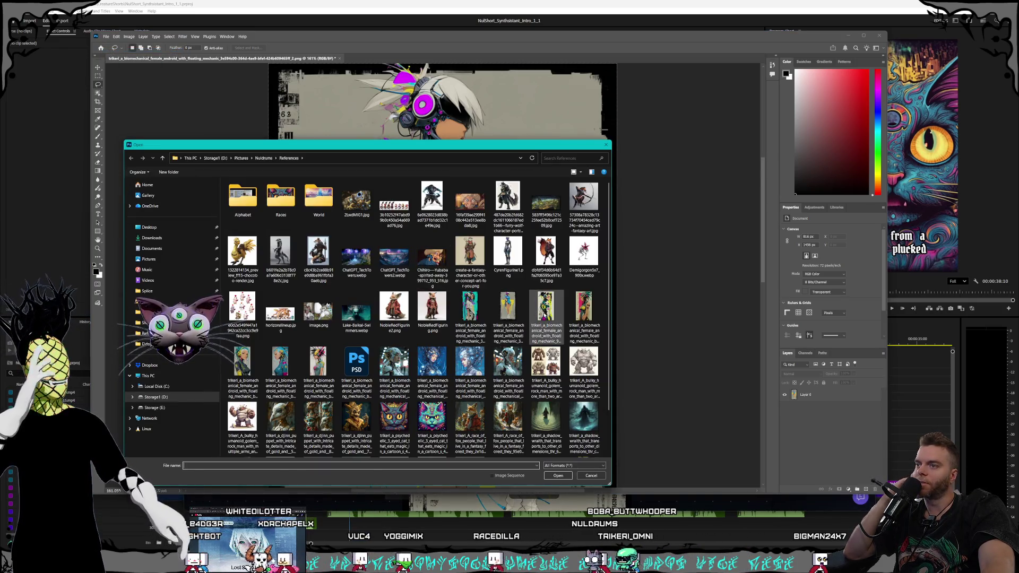
left_click(544, 317)
left_click(586, 317)
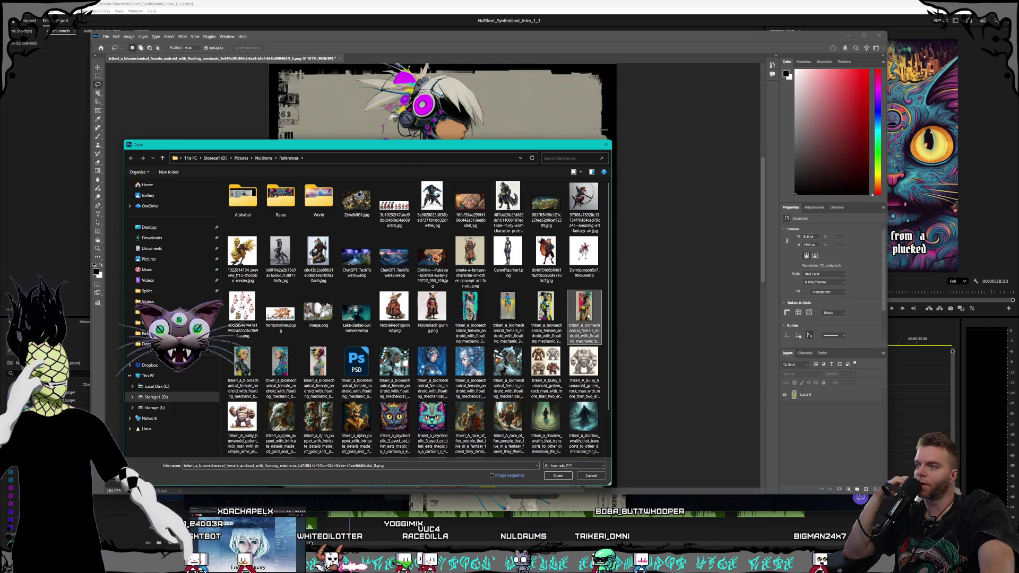
double_click(586, 317)
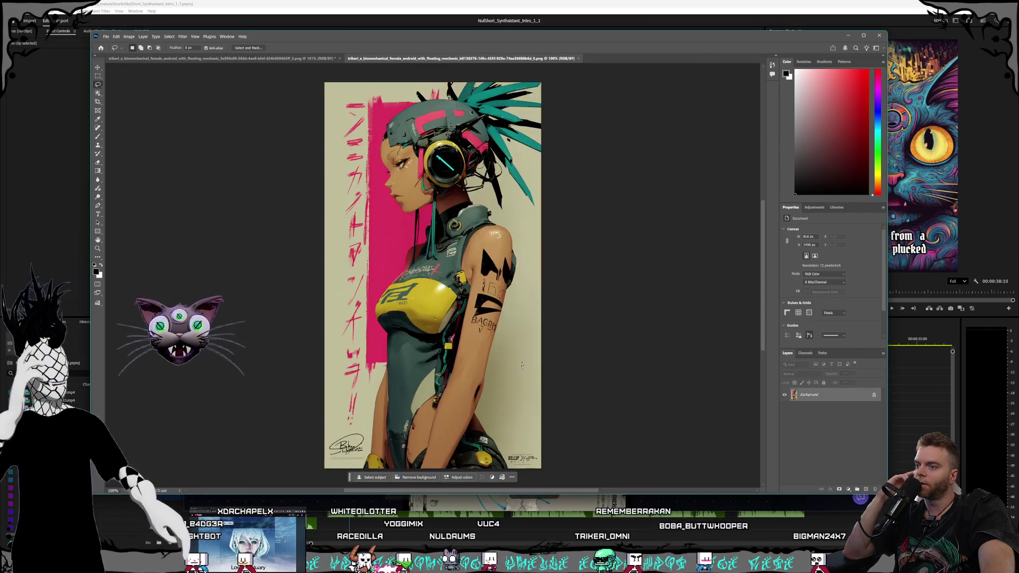
scroll(527, 436, "down", 1)
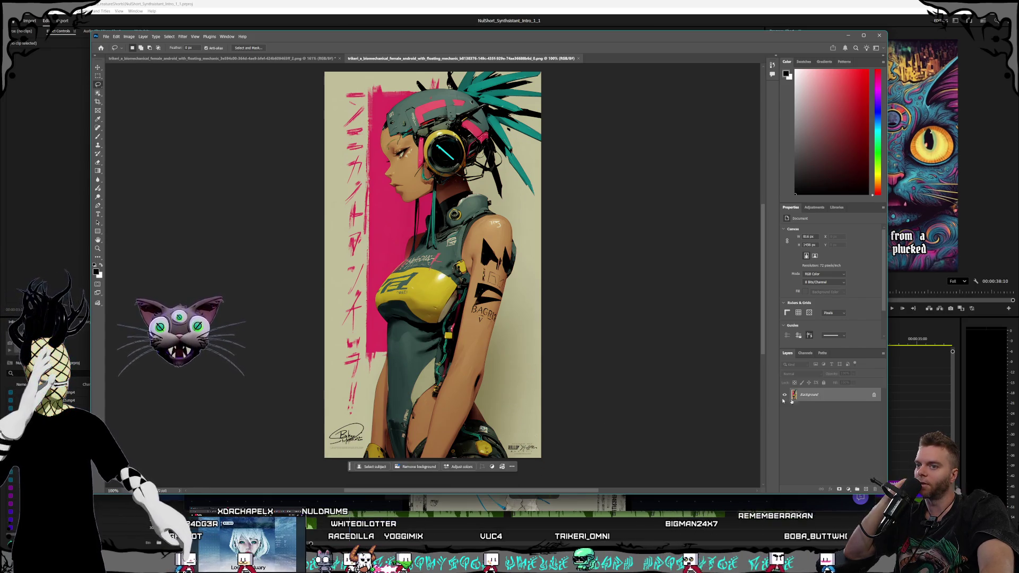
double_click(839, 399)
left_click(561, 261)
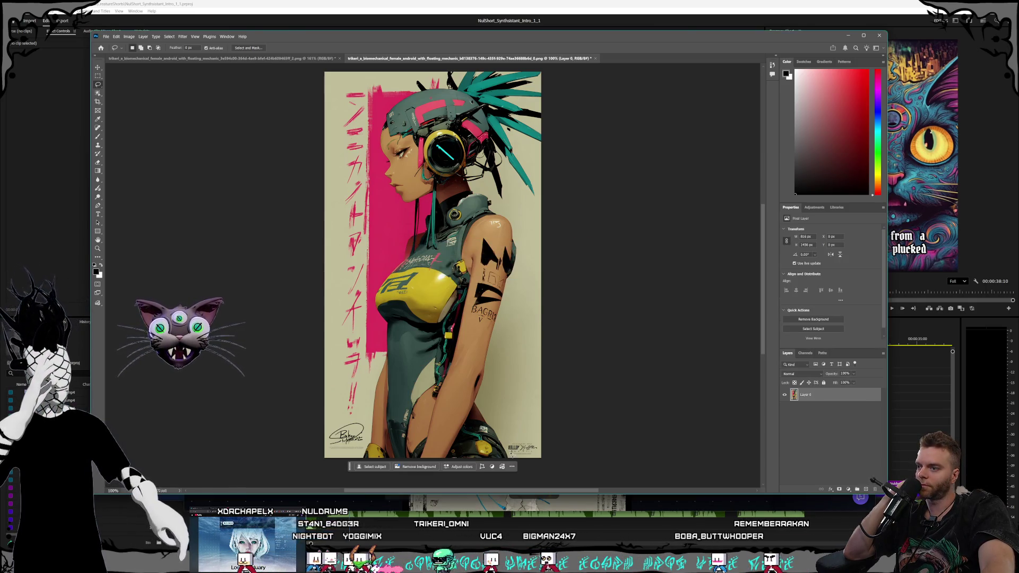
Outline the lower-right signature mark with the Polygonal Lasso
right_click(100, 86)
left_click(131, 98)
left_click(510, 441)
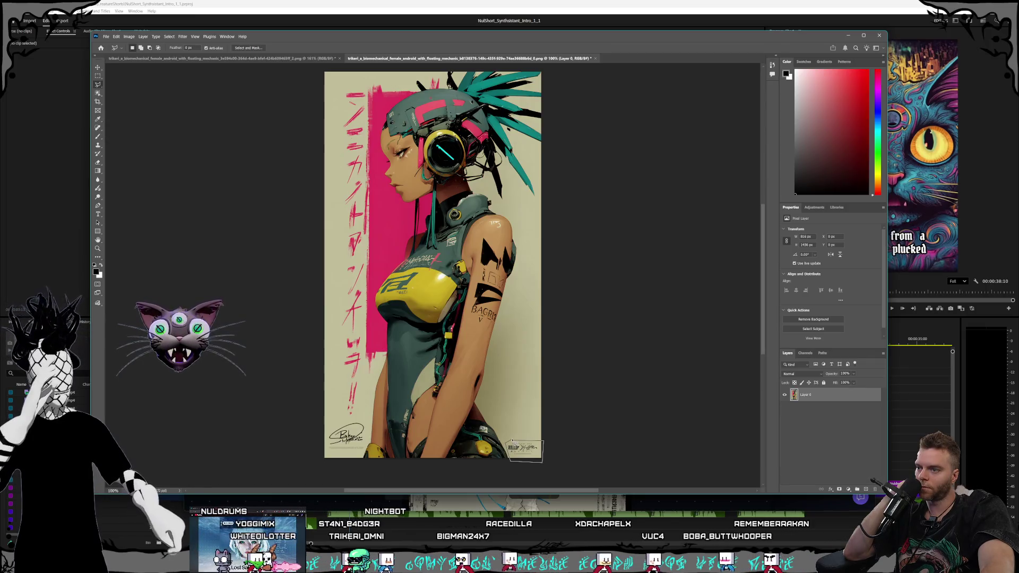
left_click(513, 442)
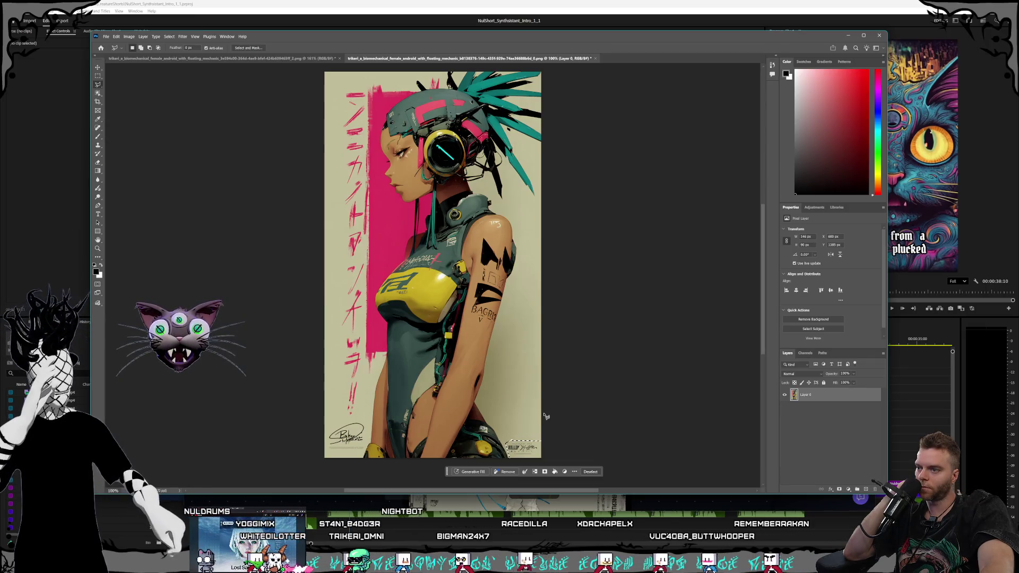
Generative Fill the selected mark with 'Blank background'
left_click(477, 473)
type("Blank backgroun")
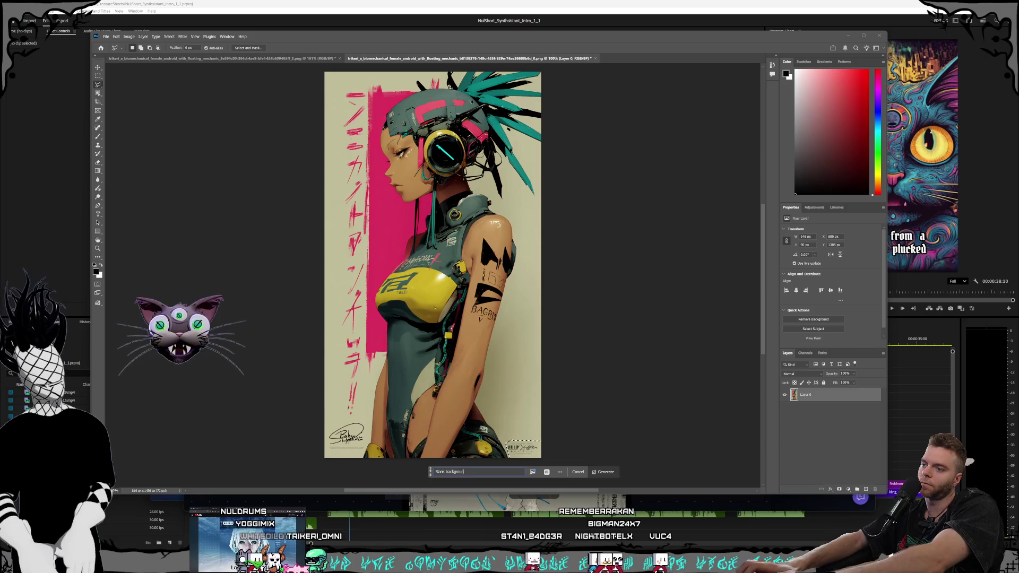
type("d")
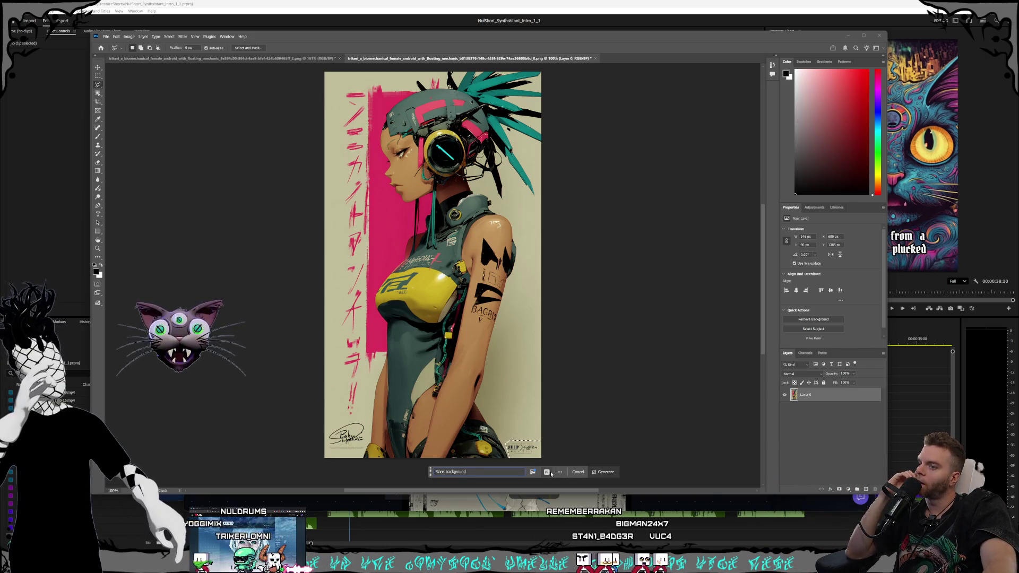
left_click(547, 472)
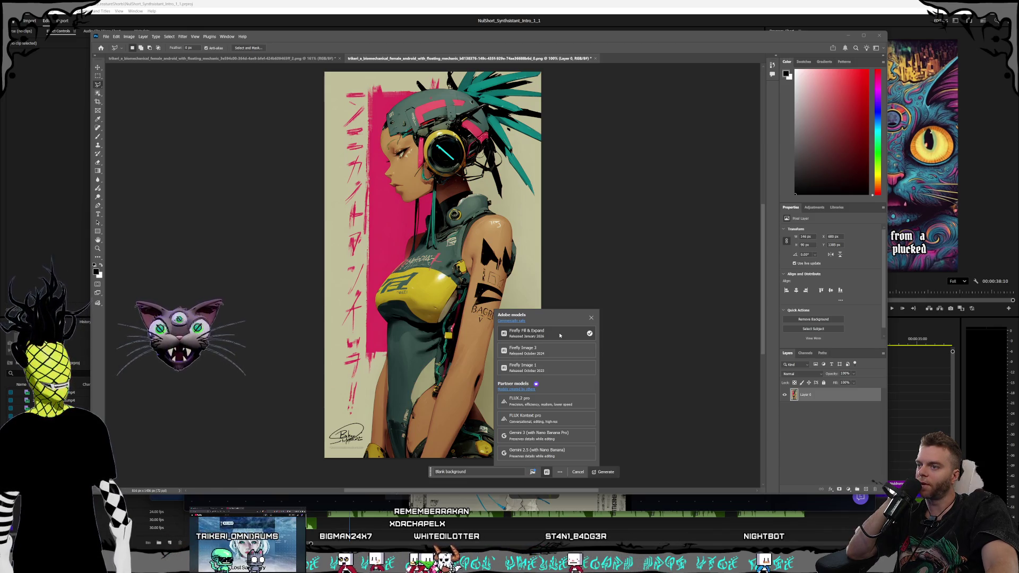
scroll(559, 340, "down", 2)
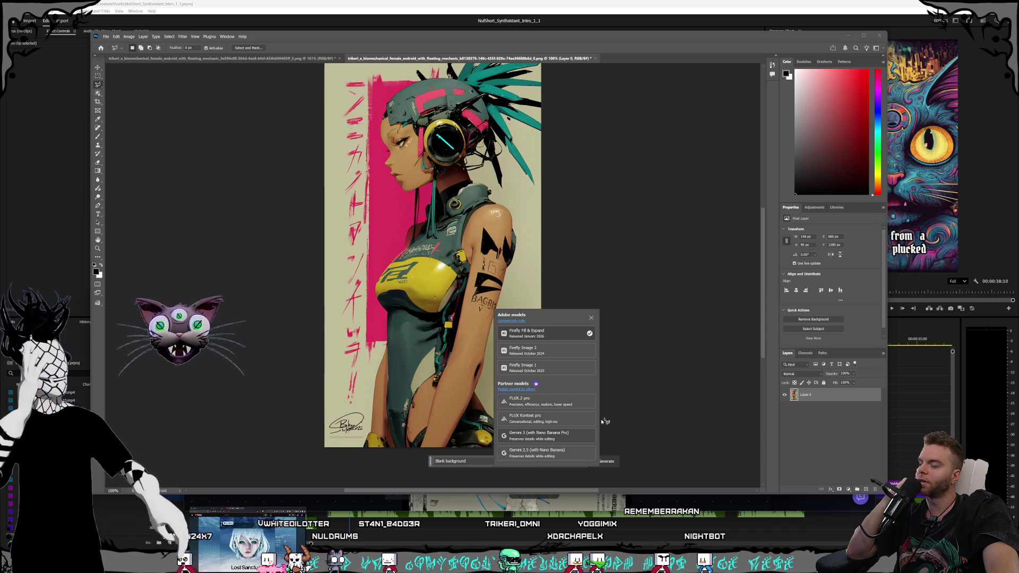
left_click(654, 404)
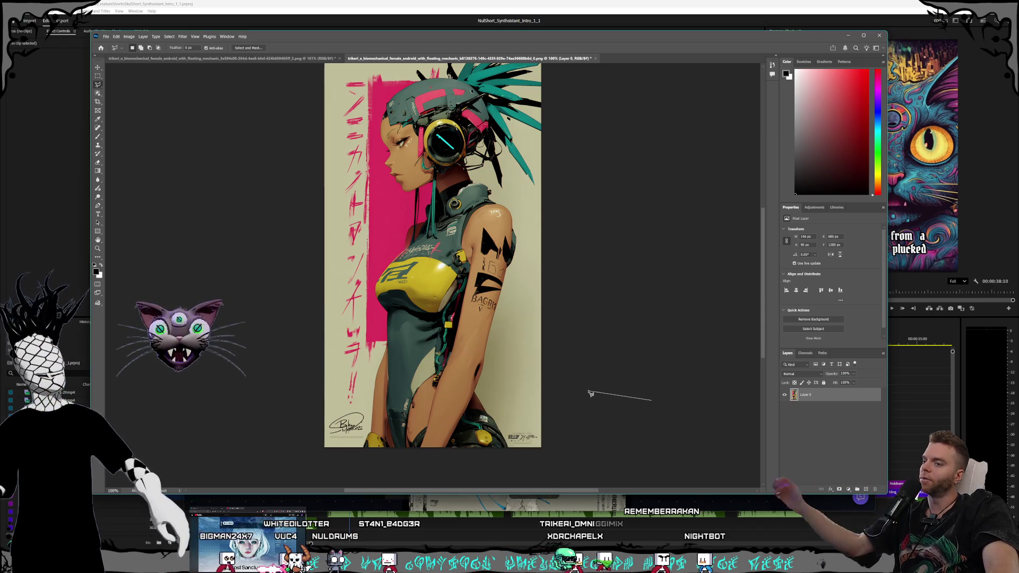
key("Escape")
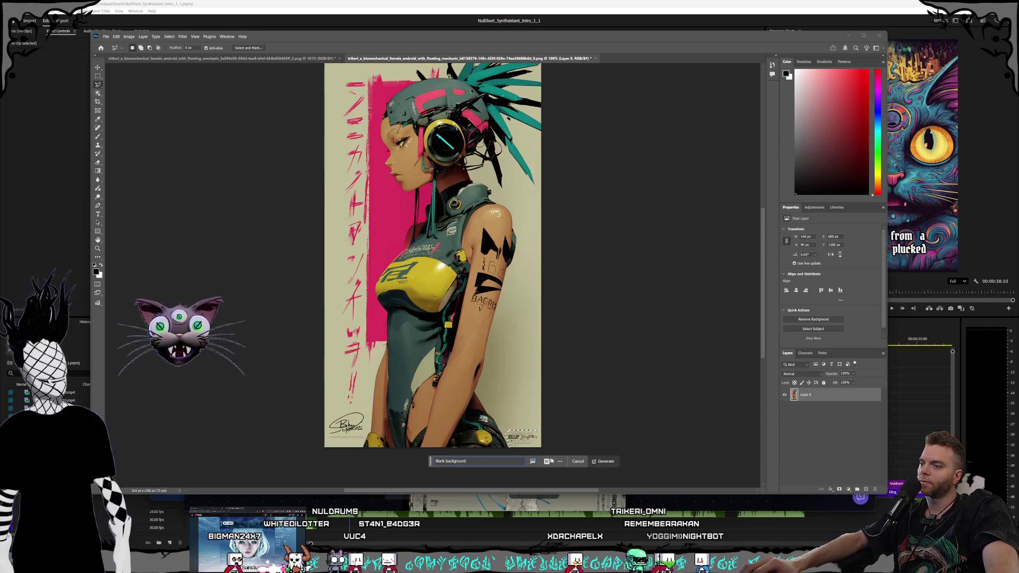
left_click(598, 461)
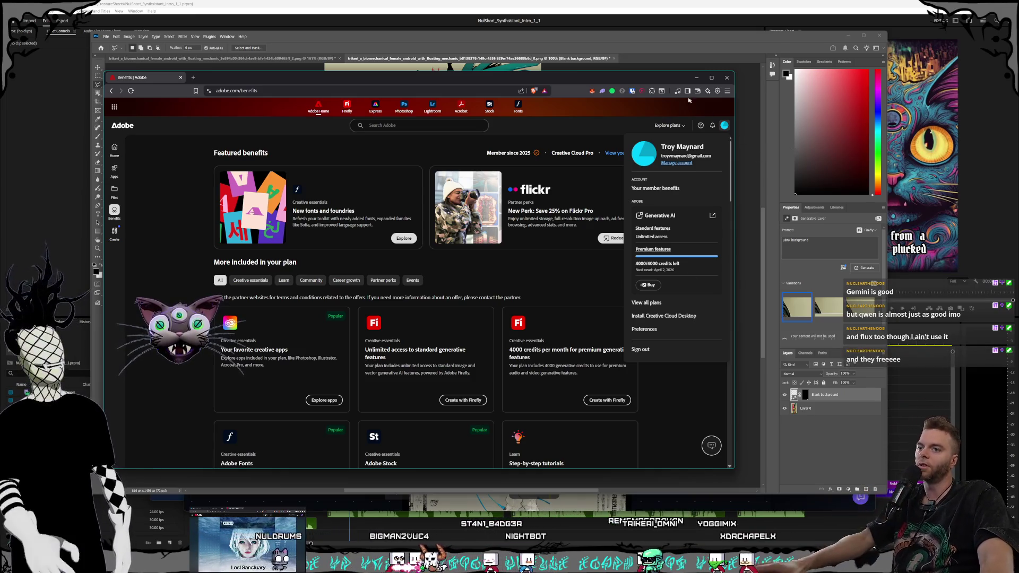
Move the Adobe account page aside while checking the 4000/4000 generative credits
mouse_move(557, 82)
left_mouse_down()
mouse_move(601, 80)
mouse_move(593, 0)
left_mouse_up()
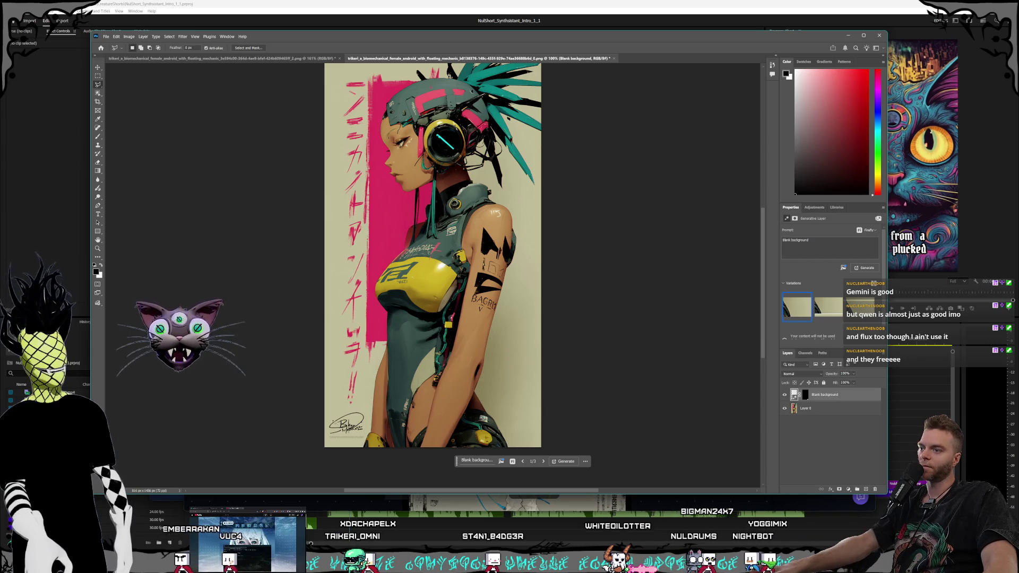
Outline the lower-left signature and Generative Fill it with 'Blank background'
left_click(317, 426)
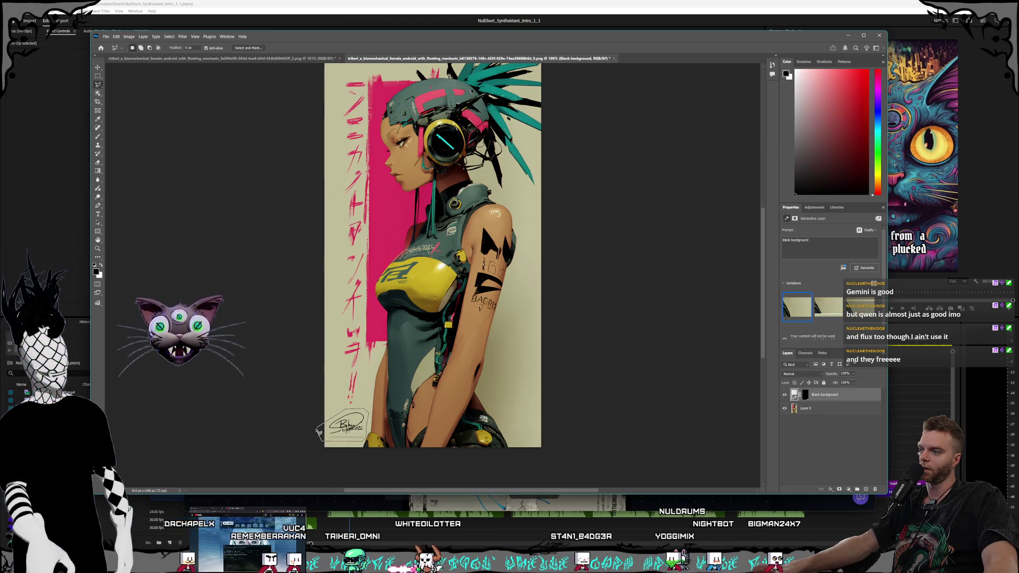
left_click_drag(320, 431, 321, 432)
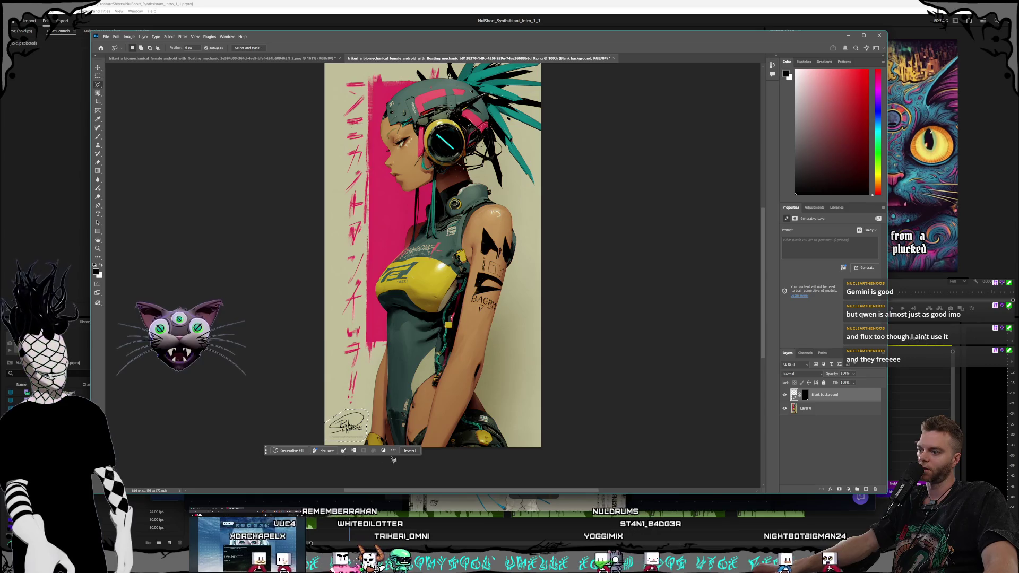
left_click(289, 451)
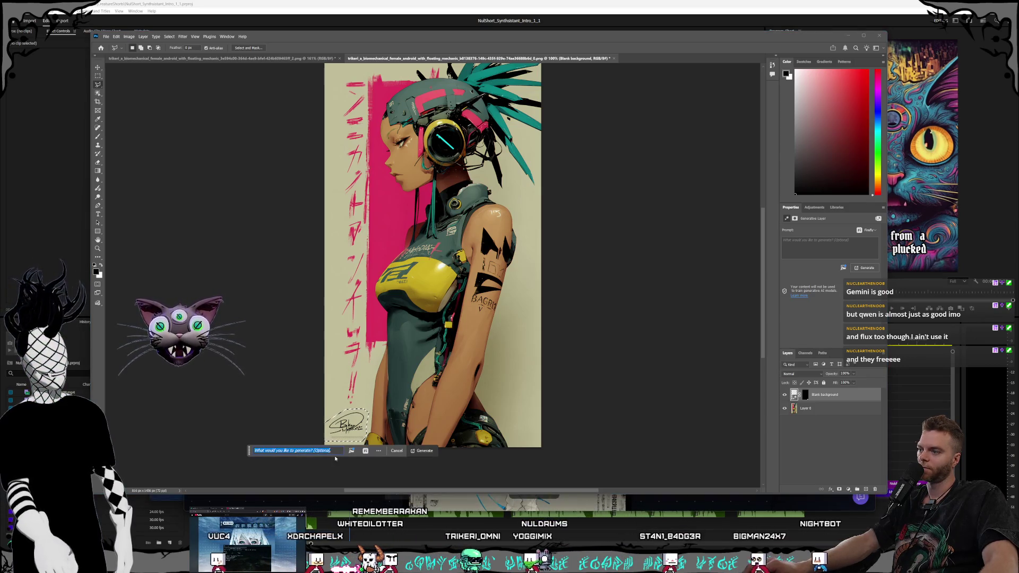
type("Balnk")
type("k background")
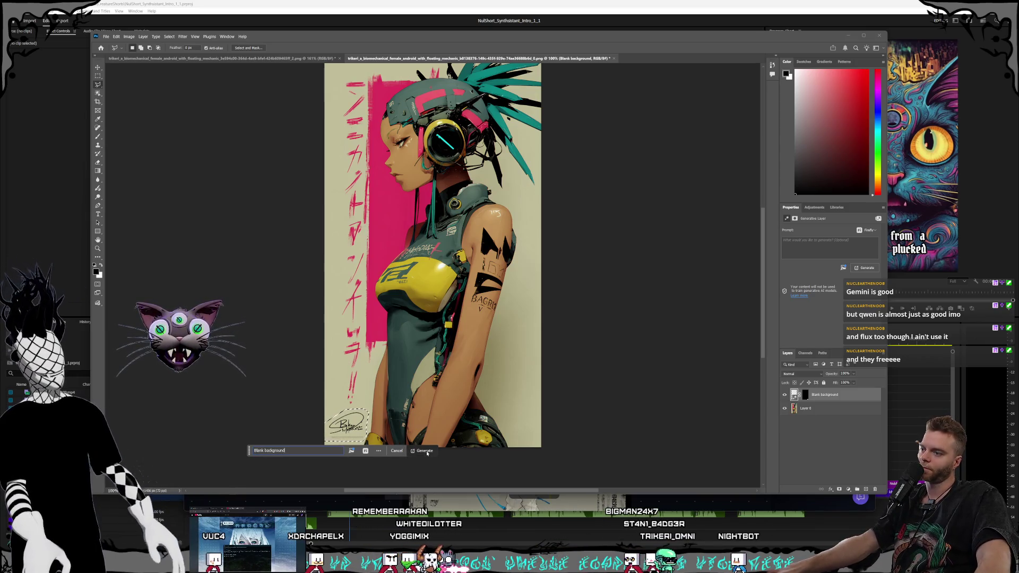
left_click(427, 453)
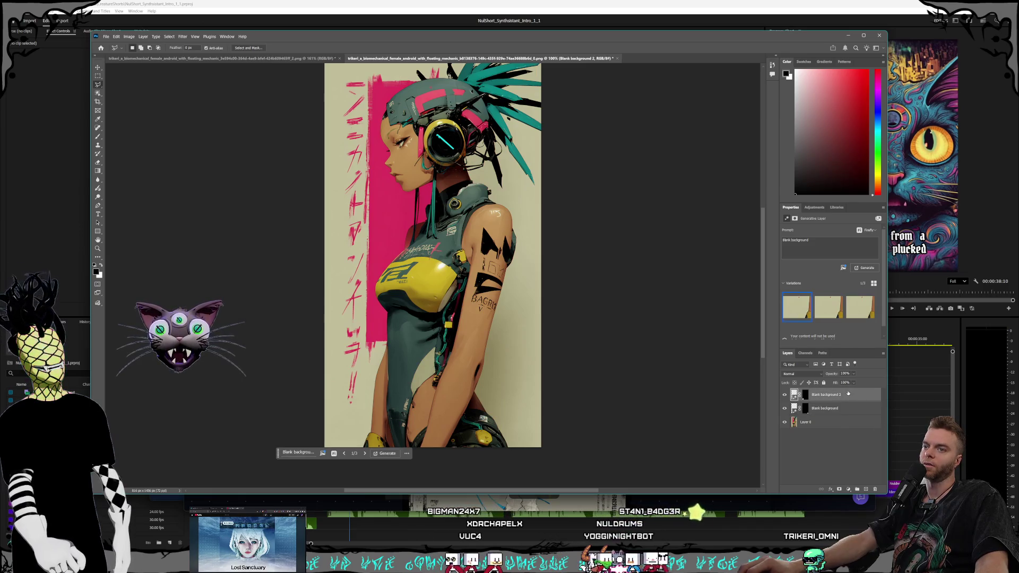
Review the fill results and check the generation model list without changing it
scroll(837, 333, "down", 1)
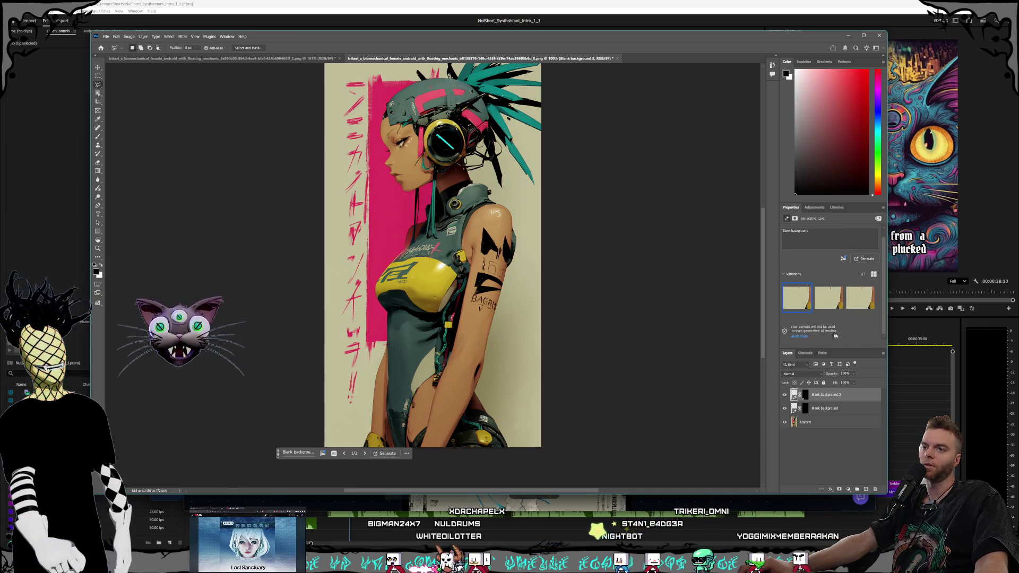
scroll(884, 325, "up", 1)
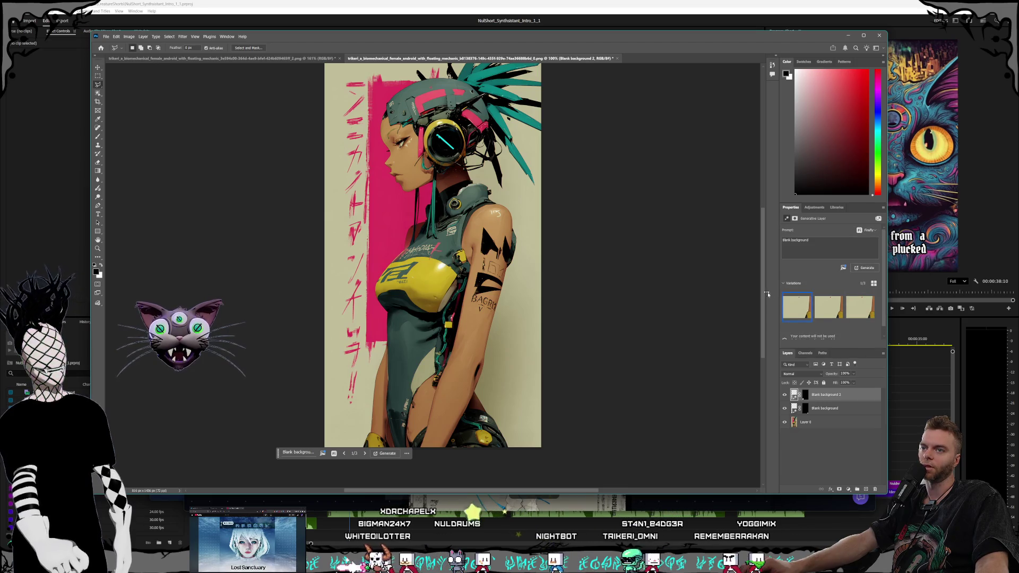
left_click(875, 230)
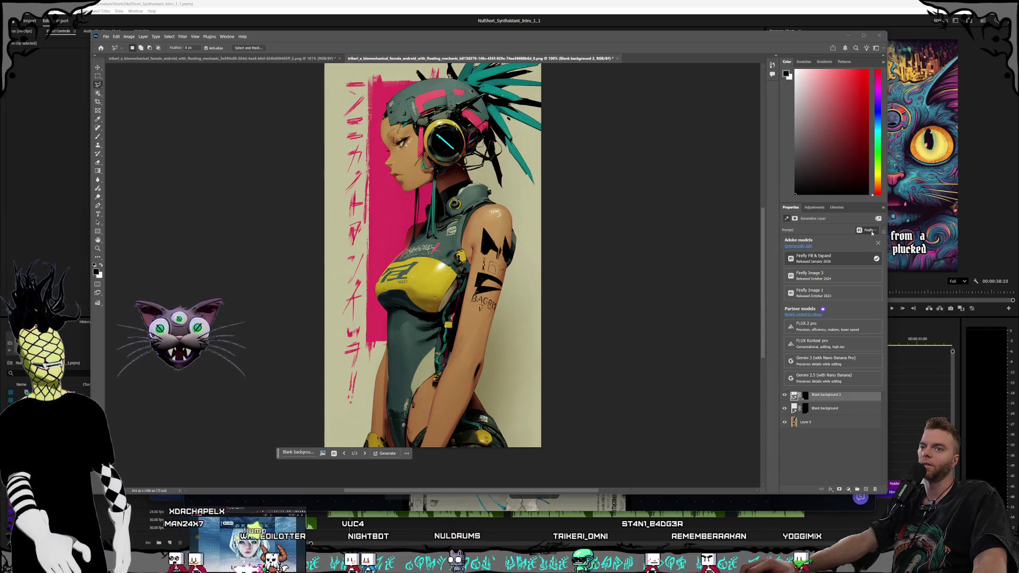
left_click(877, 243)
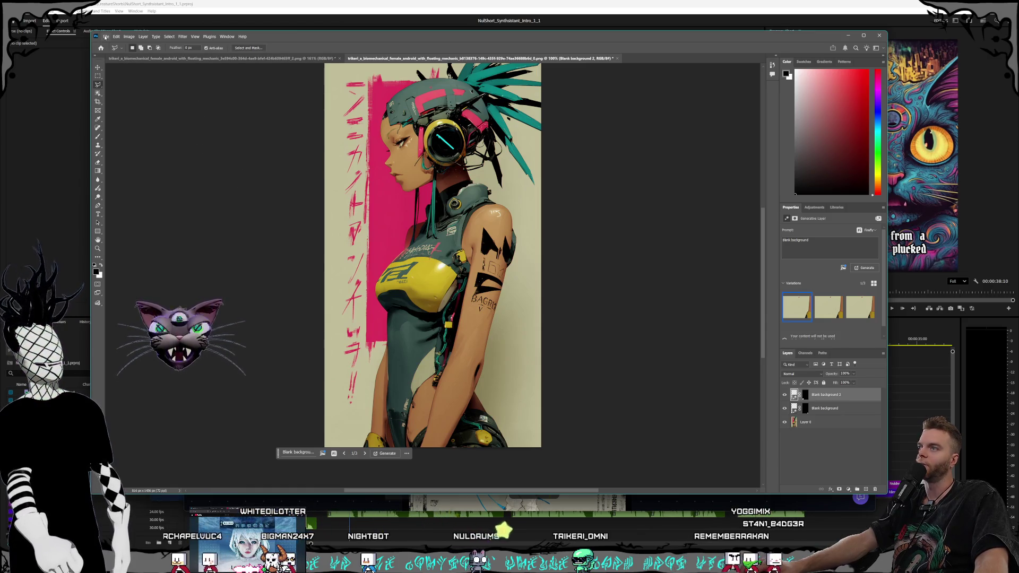
Save the pink android as a layered PSD, accepting the Photoshop Format Options
left_click(106, 36)
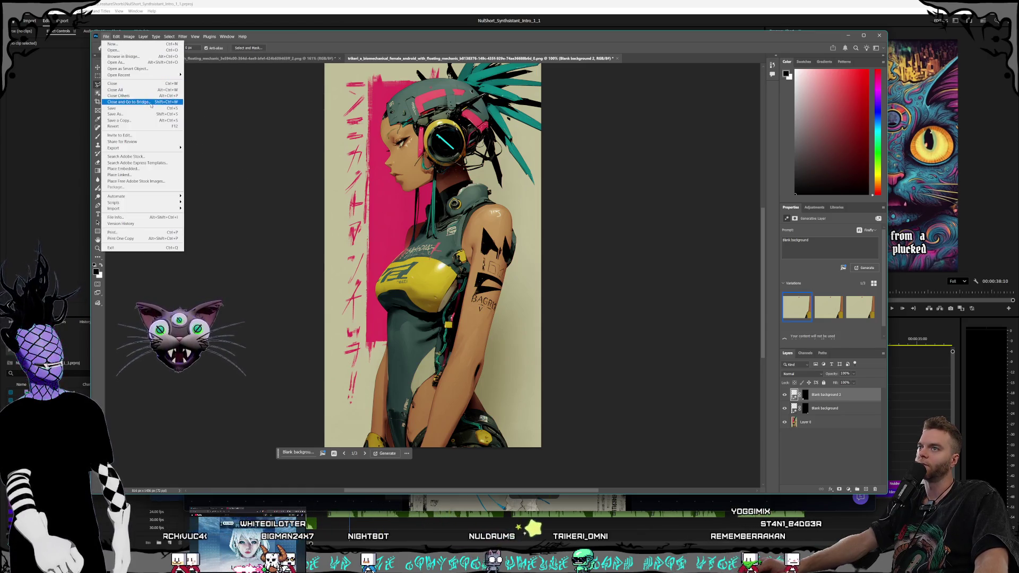
left_click(124, 109)
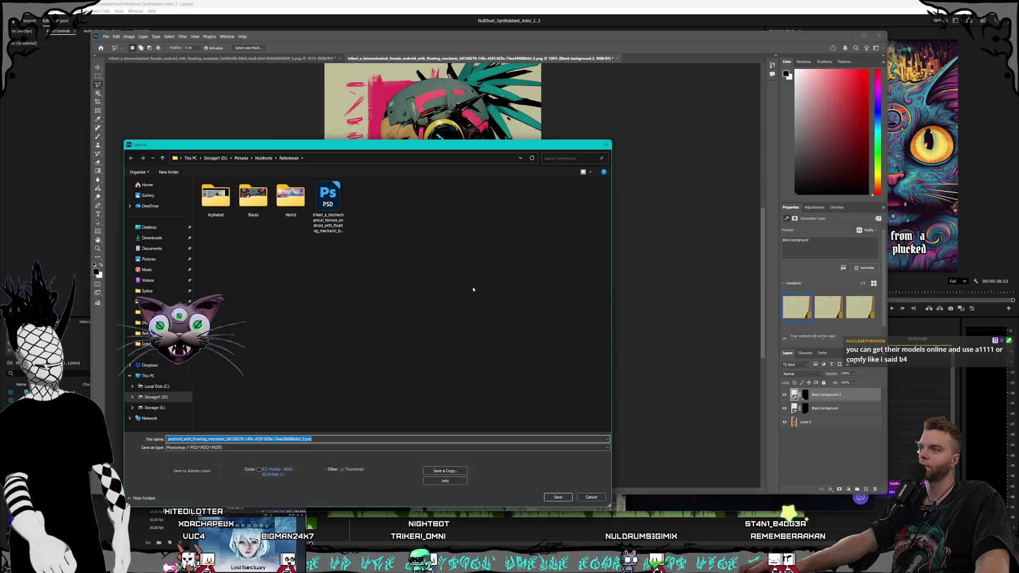
key("Return")
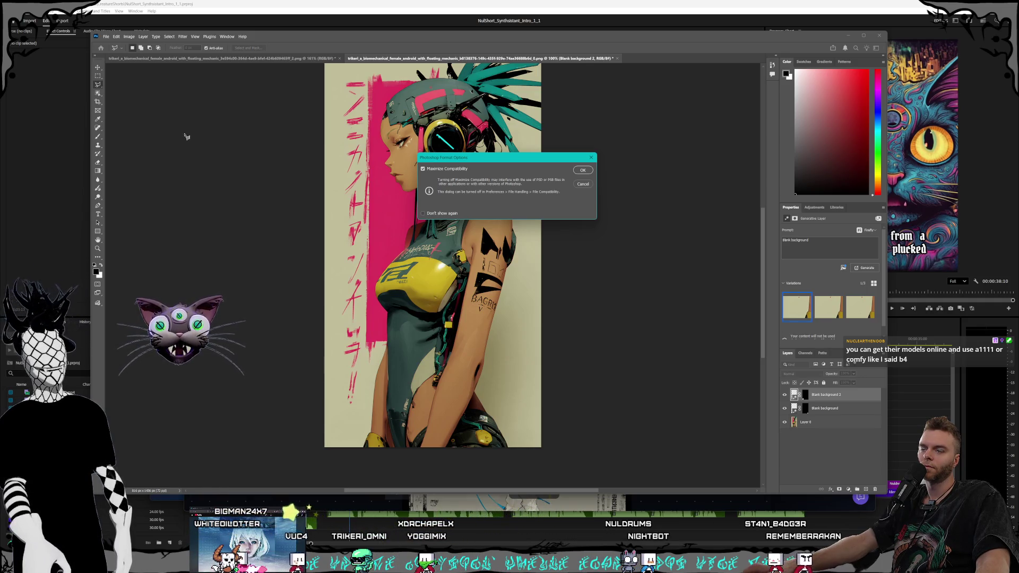
left_click(584, 171)
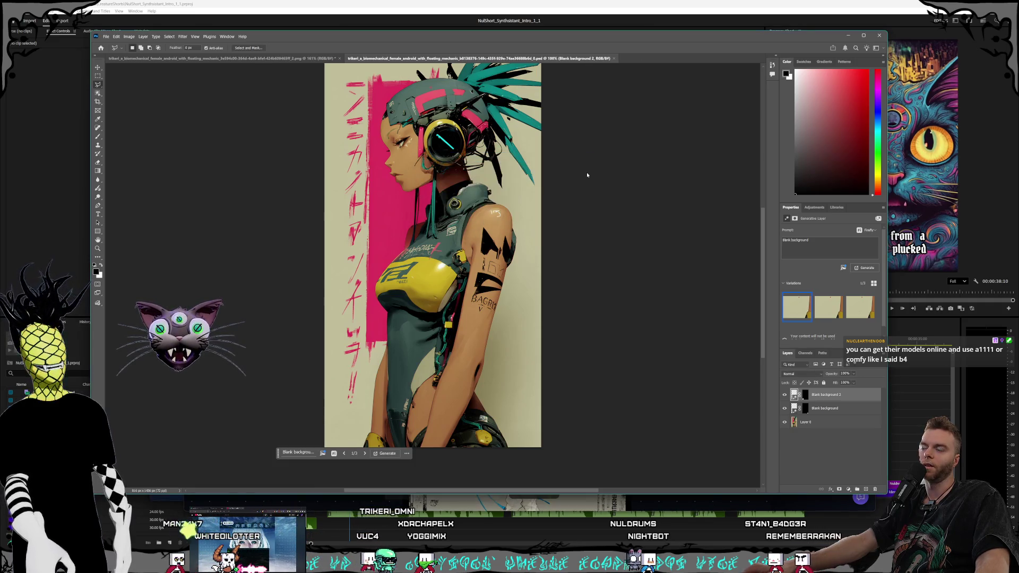
left_click(334, 454)
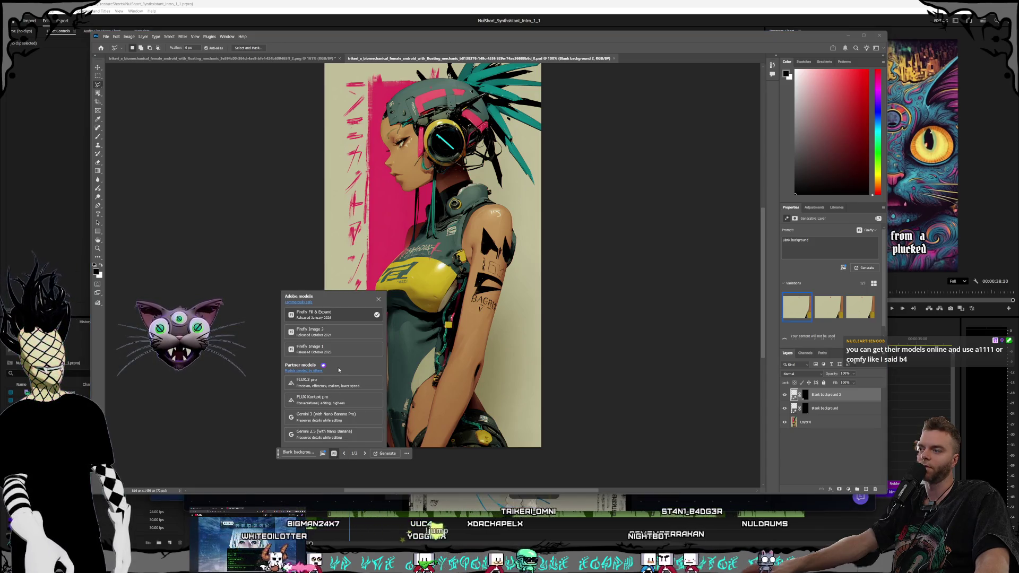
left_click(290, 321)
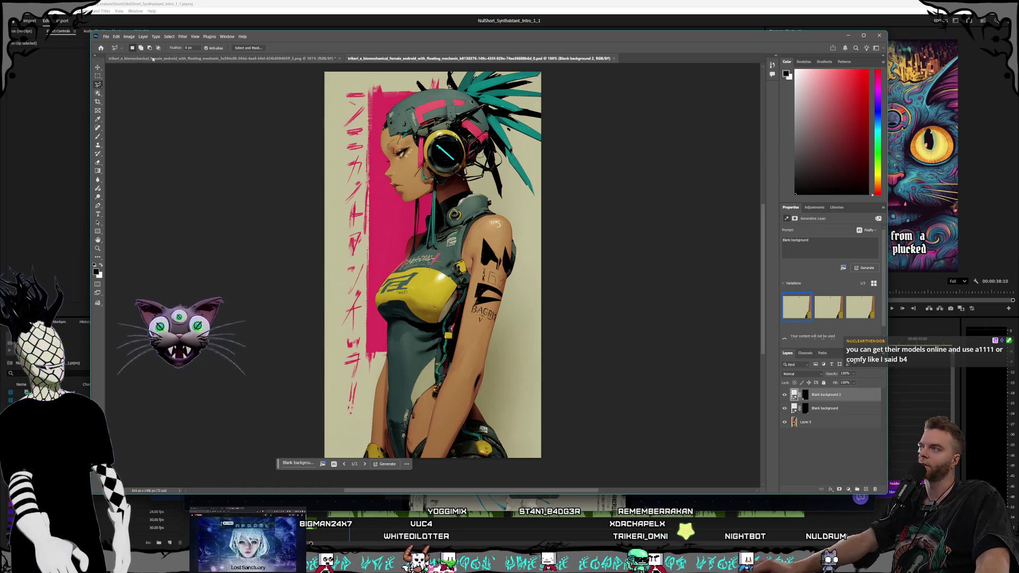
left_click(106, 36)
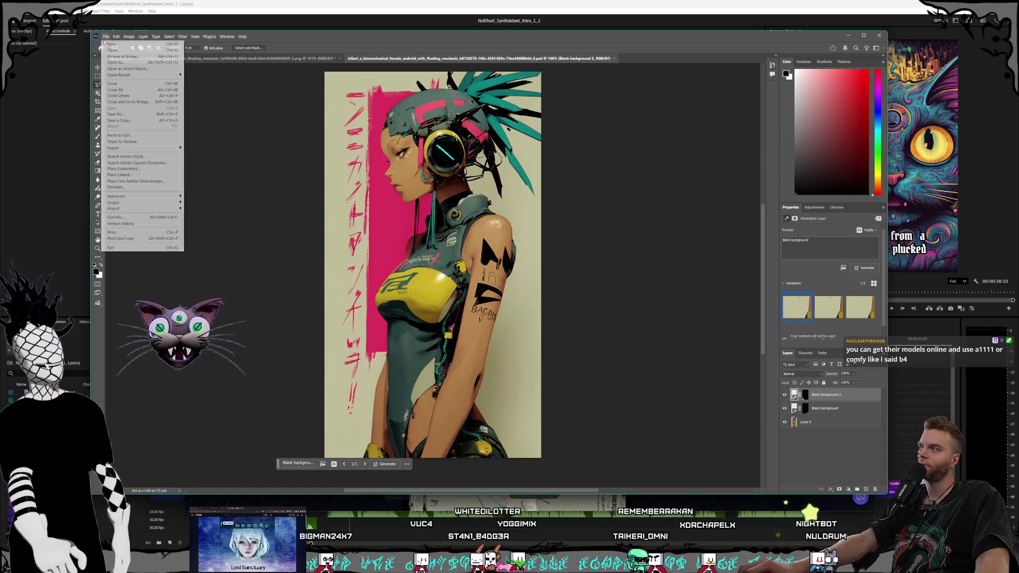
Quick Export the image as PNG, replacing the existing file in References
mouse_move(136, 150)
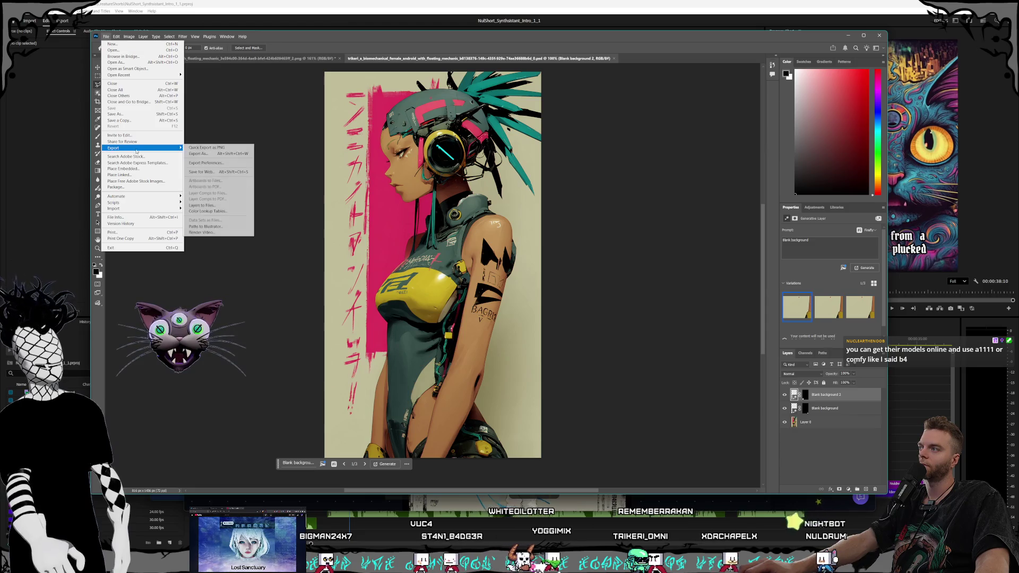
left_click(208, 148)
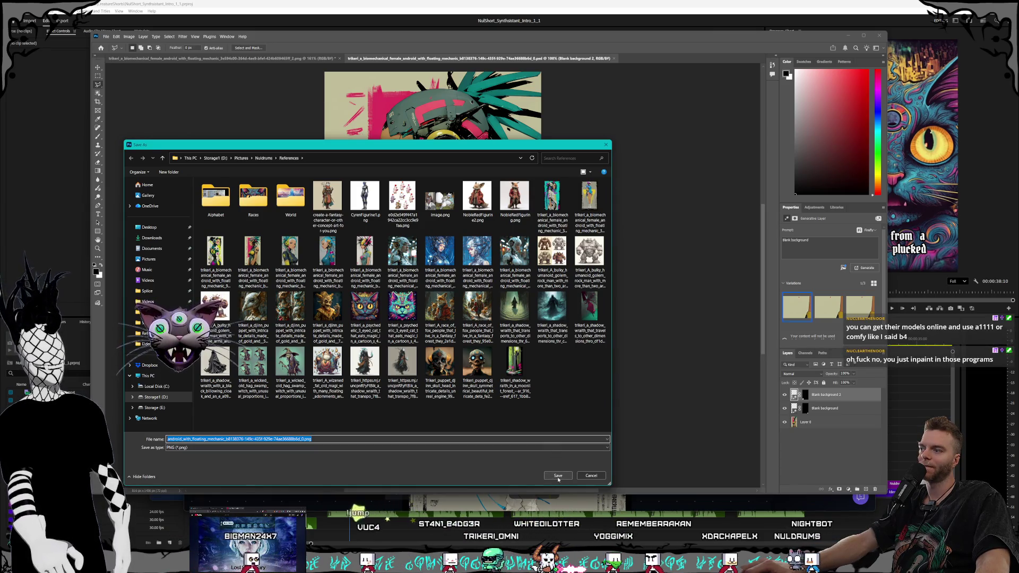
left_click(558, 476)
left_click(559, 286)
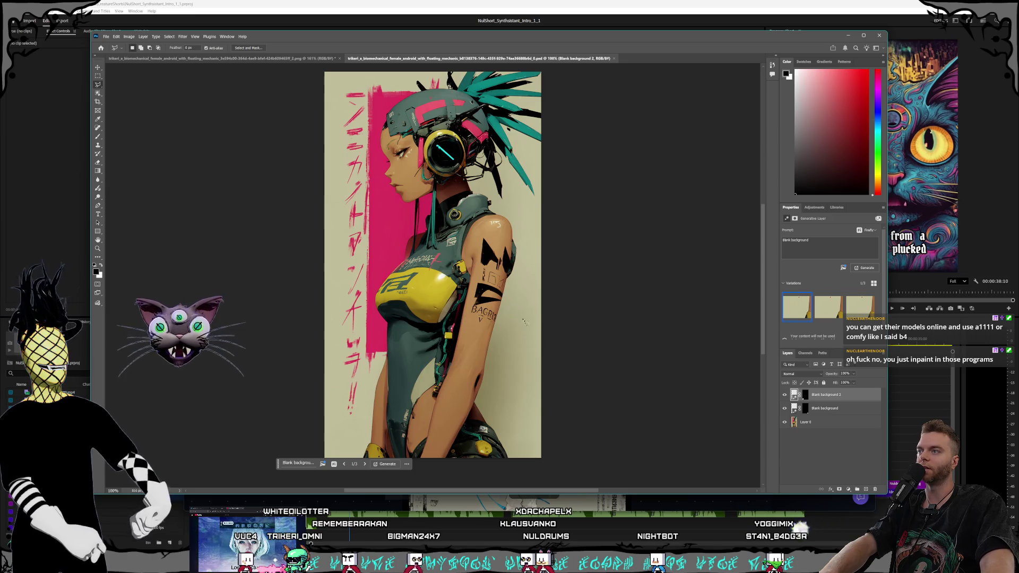
Switch back to the teal-shirt android image on the yellow backdrop and scroll around it
left_click(227, 58)
scroll(467, 223, "down", 10)
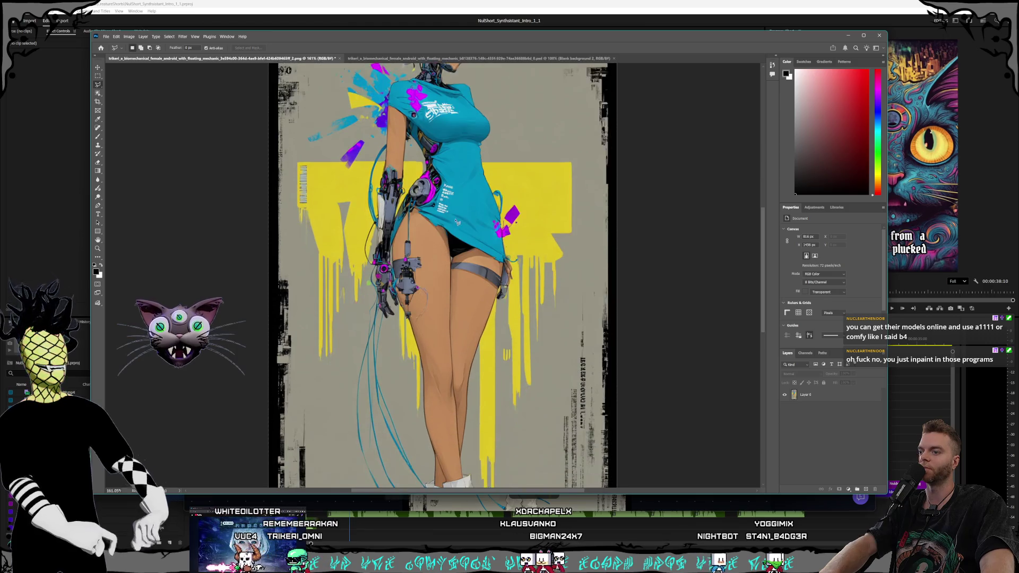
scroll(462, 275, "up", 5)
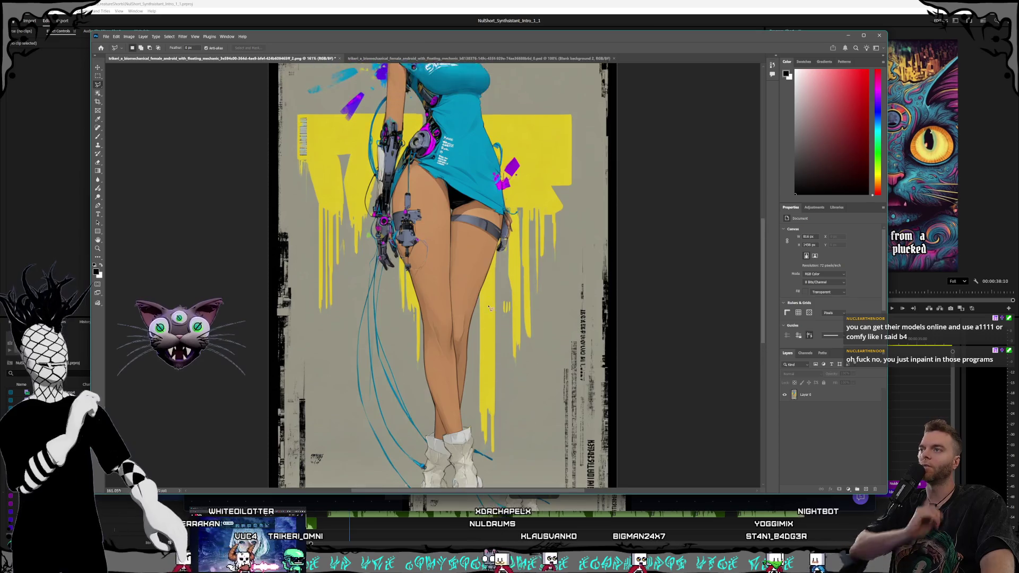
scroll(489, 308, "up", 8)
scroll(455, 267, "up", 2)
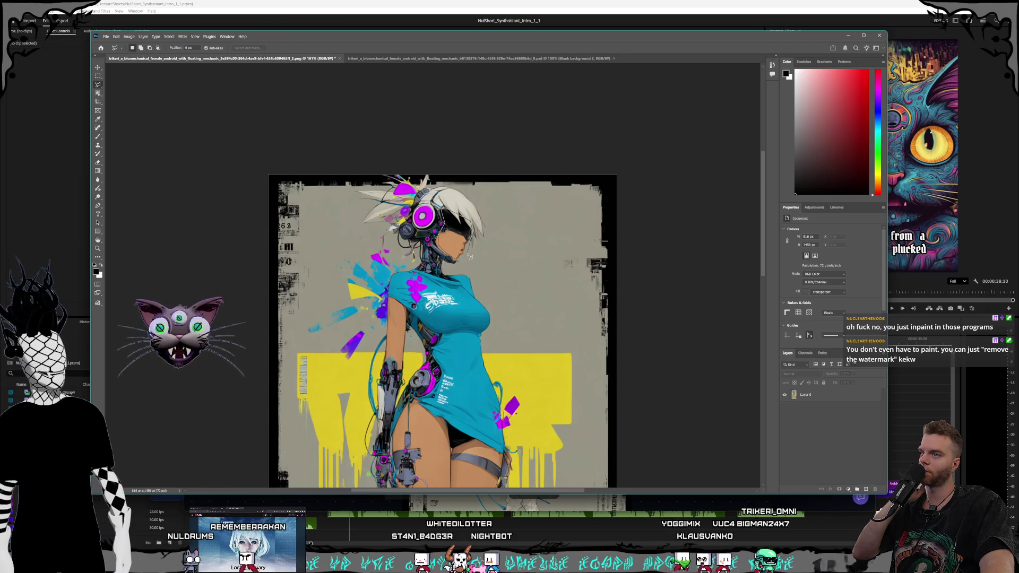
Select the android's face and enter a Generative Fill prompt for a biomechanical anime face with lips and nostrils
left_click(459, 264)
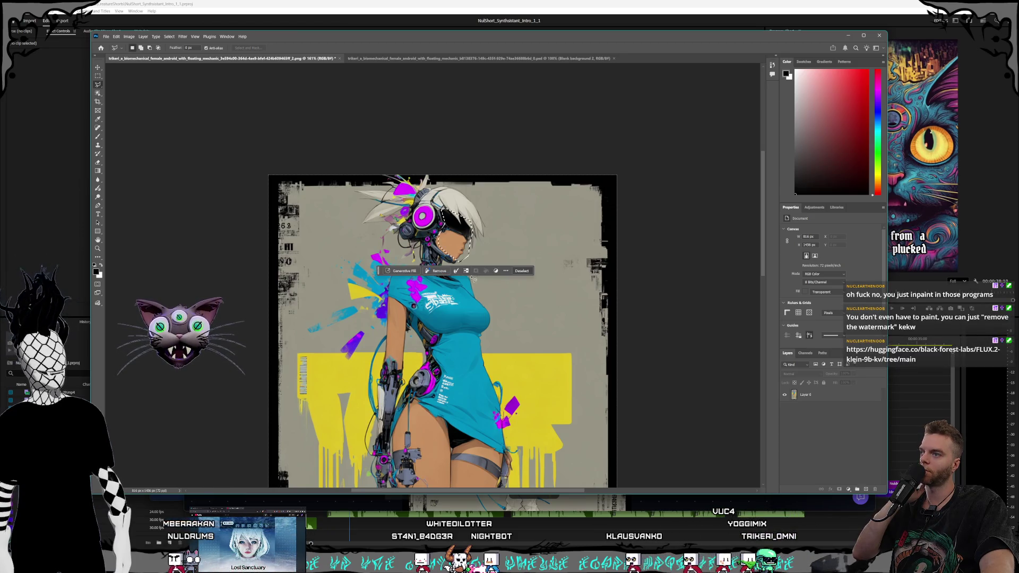
left_click(416, 271)
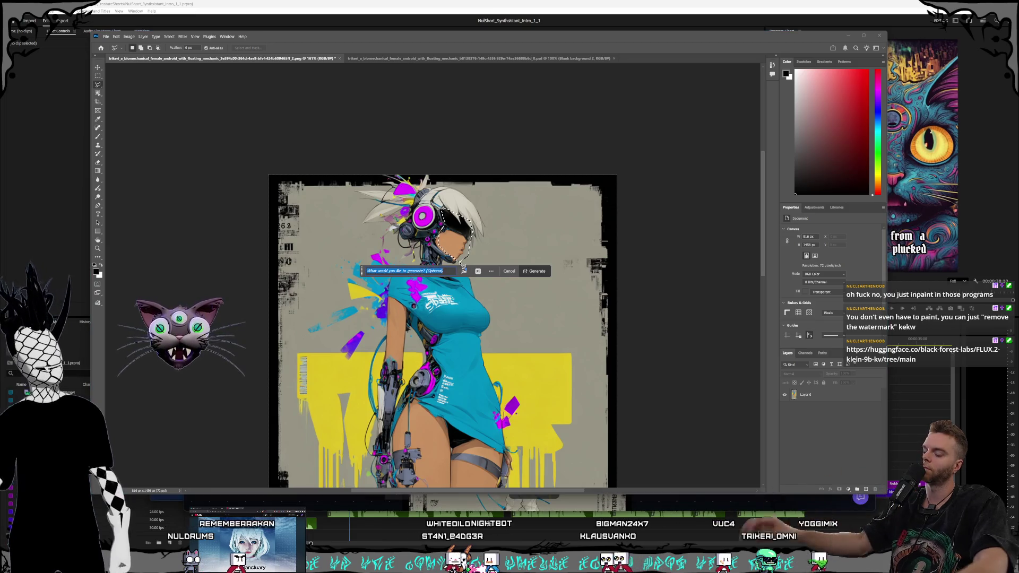
type("Bla")
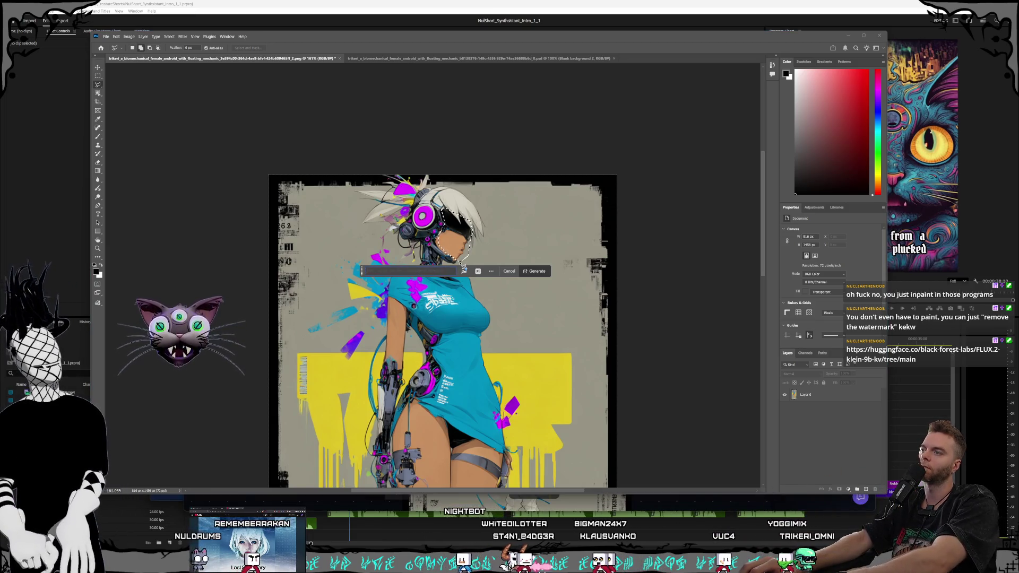
type("mechan")
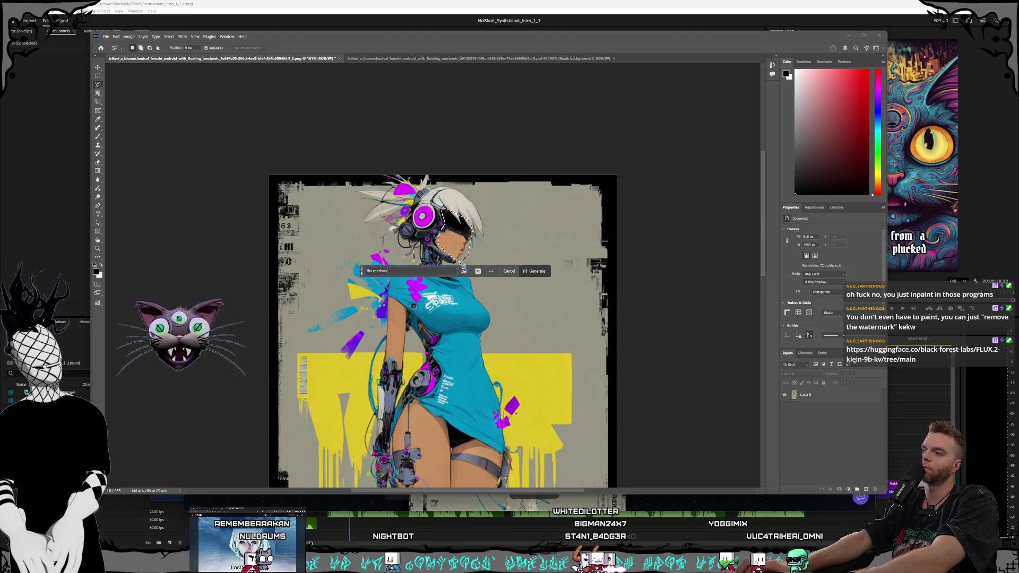
type("ical anime ")
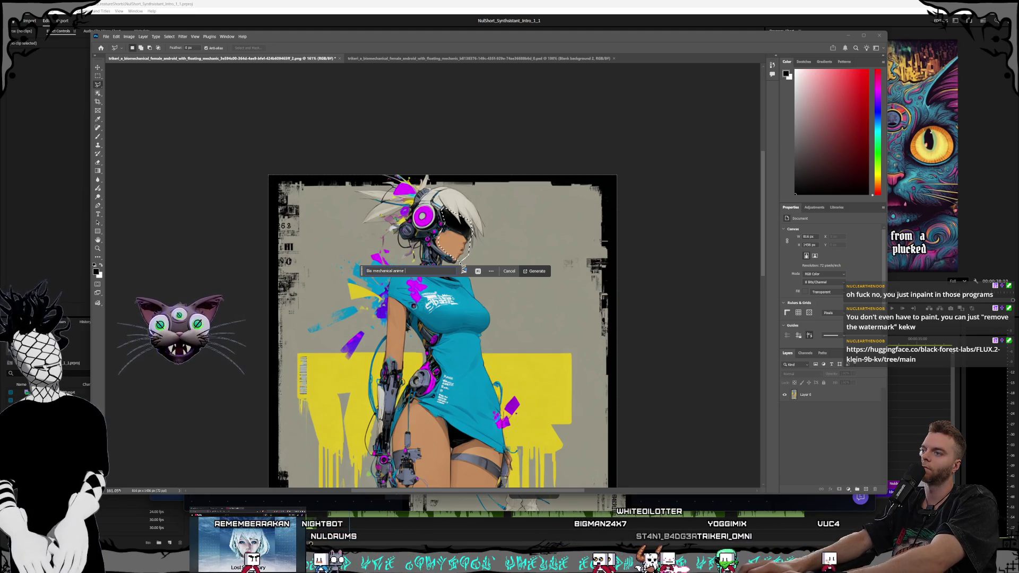
type("girl face with")
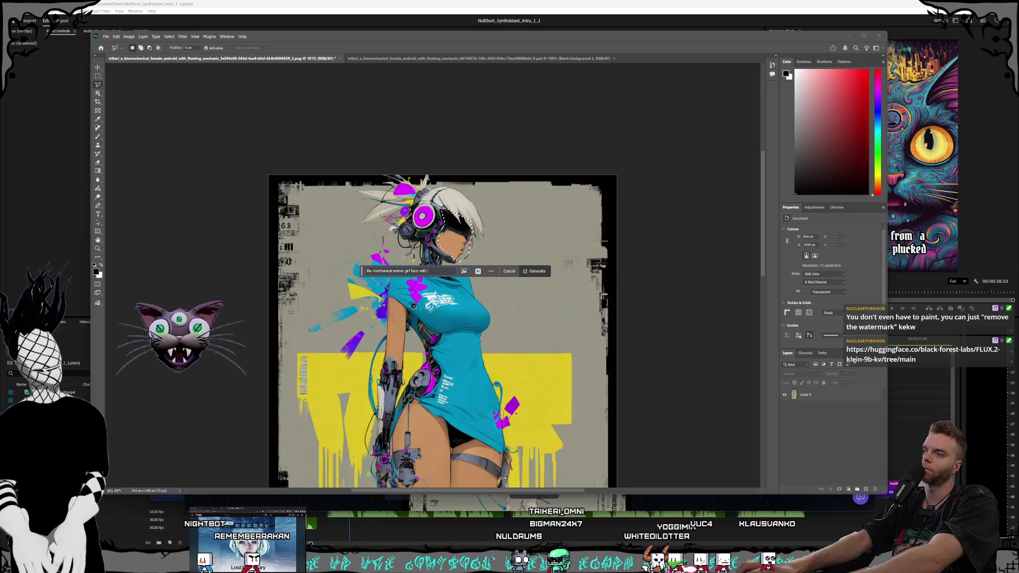
type("  lips ")
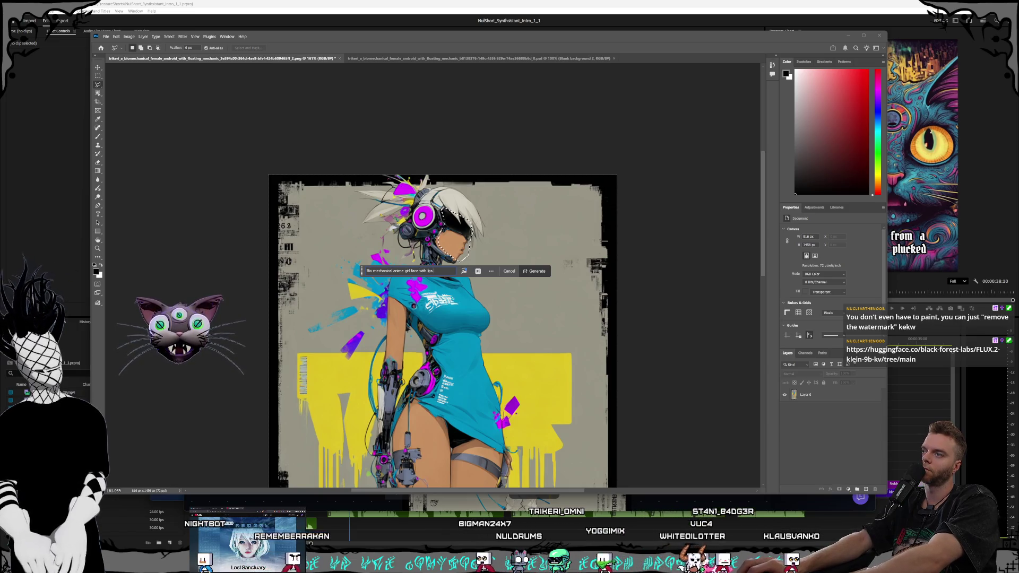
type("and nostrils")
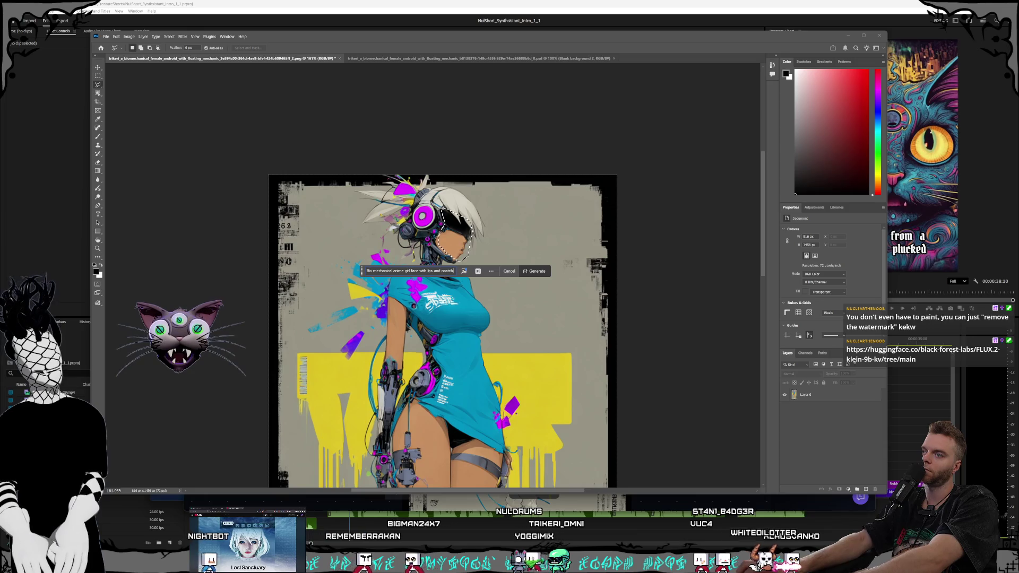
type(",")
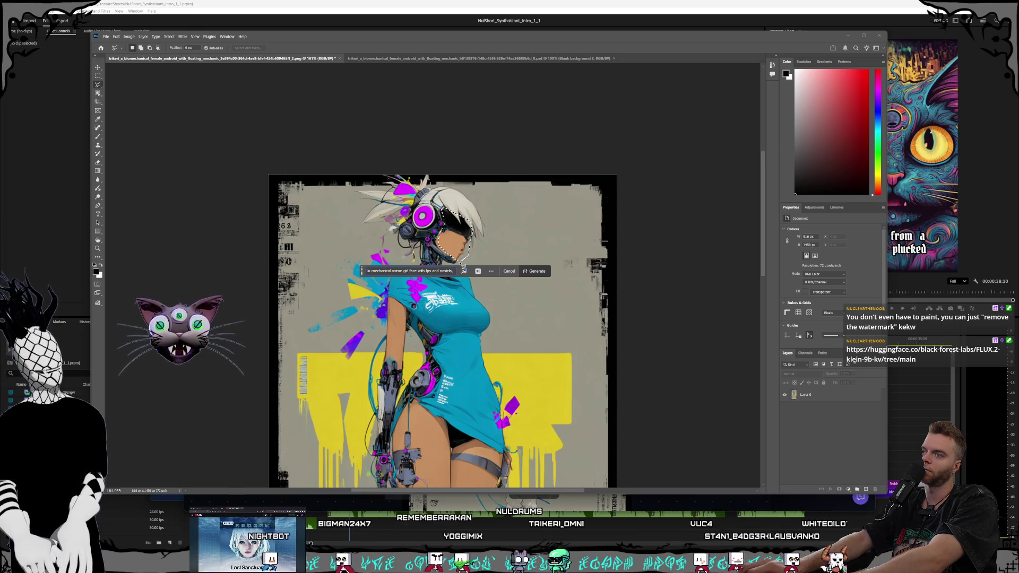
key("BackSpace")
key("BackSpace")
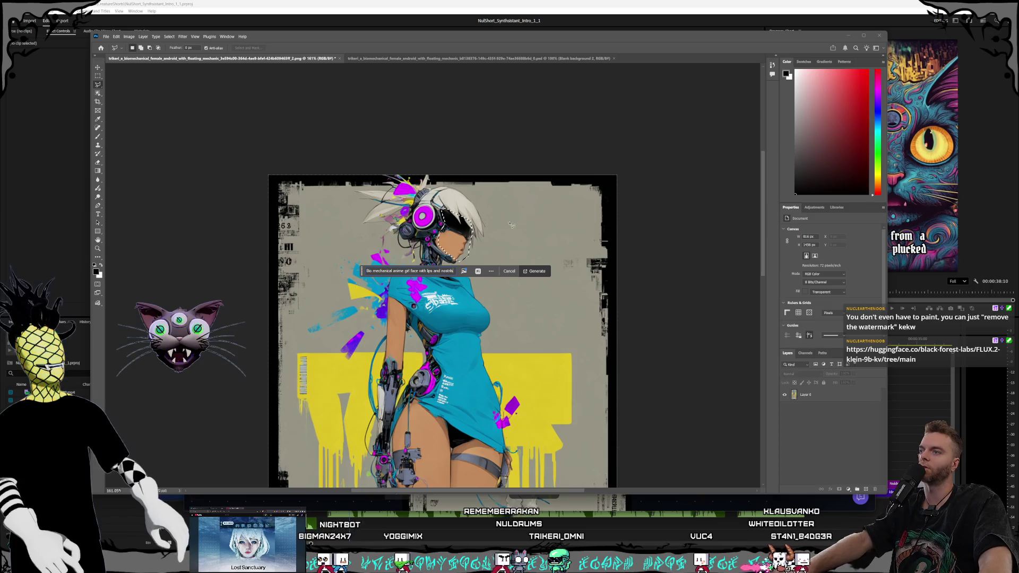
Generate the lips-and-nostrils face with the Gemini 3 partner model, accepting its terms
left_click(478, 272)
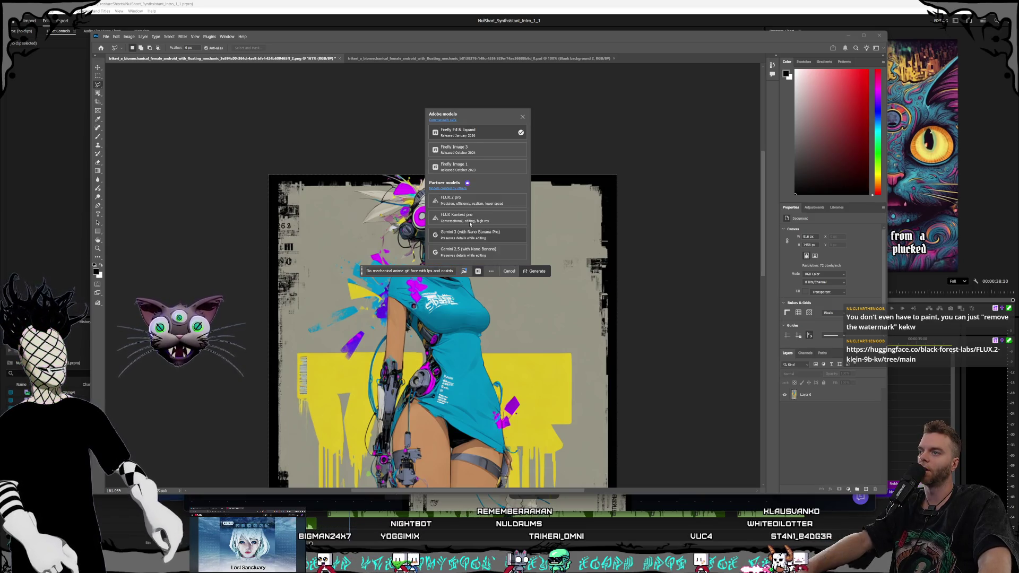
left_click(484, 240)
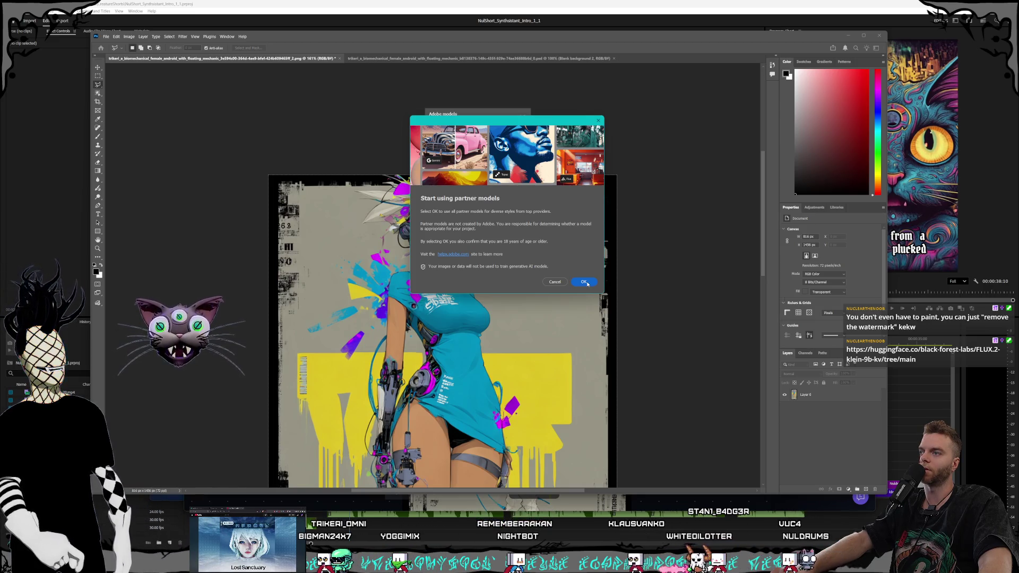
left_click(587, 284)
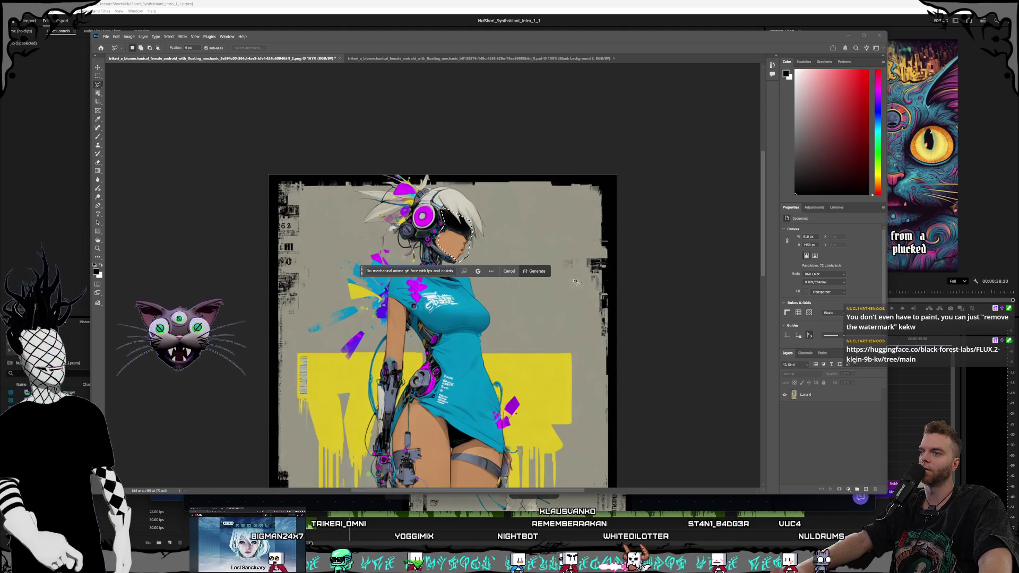
left_click(537, 271)
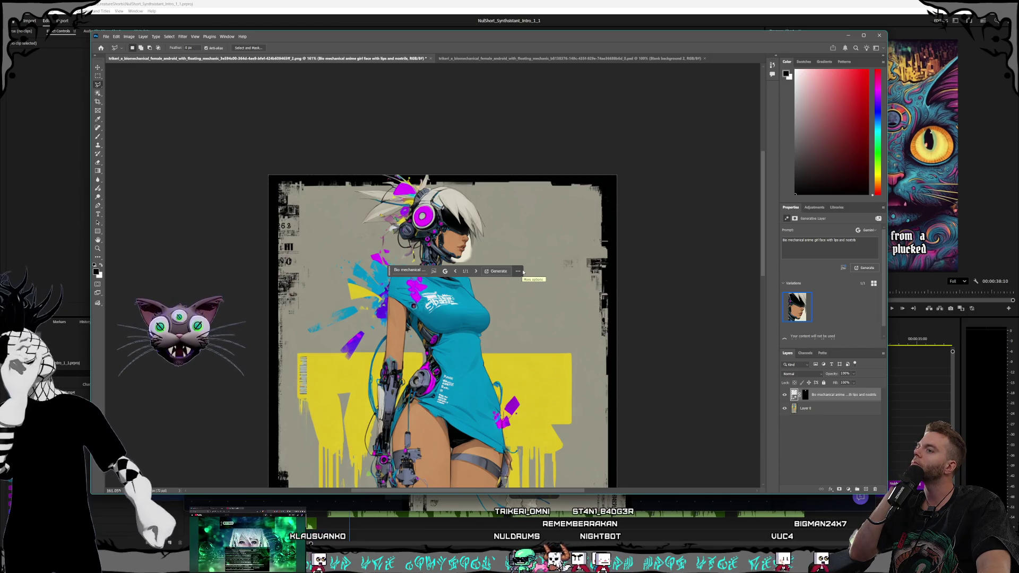
left_click(523, 272)
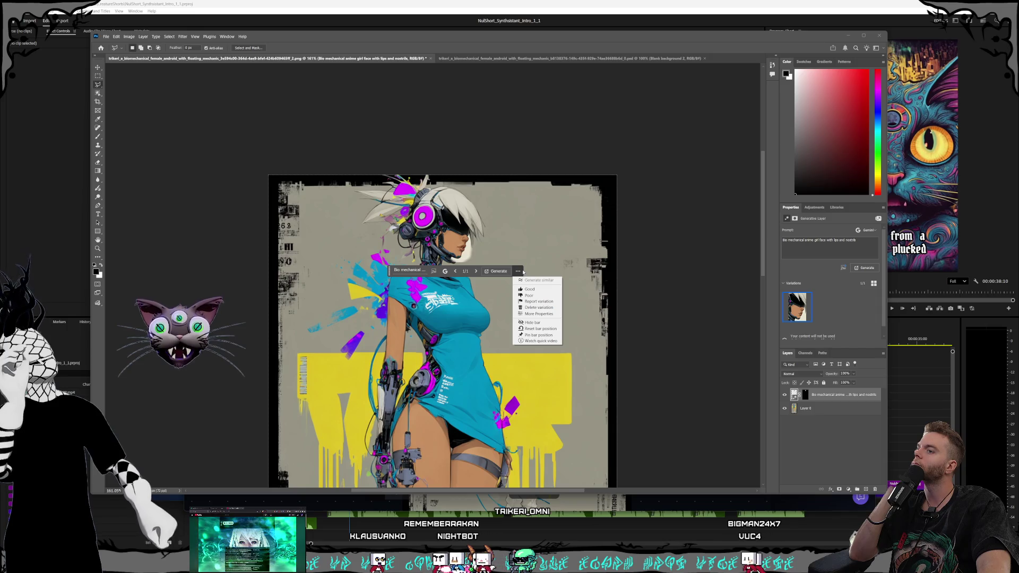
left_click(677, 280)
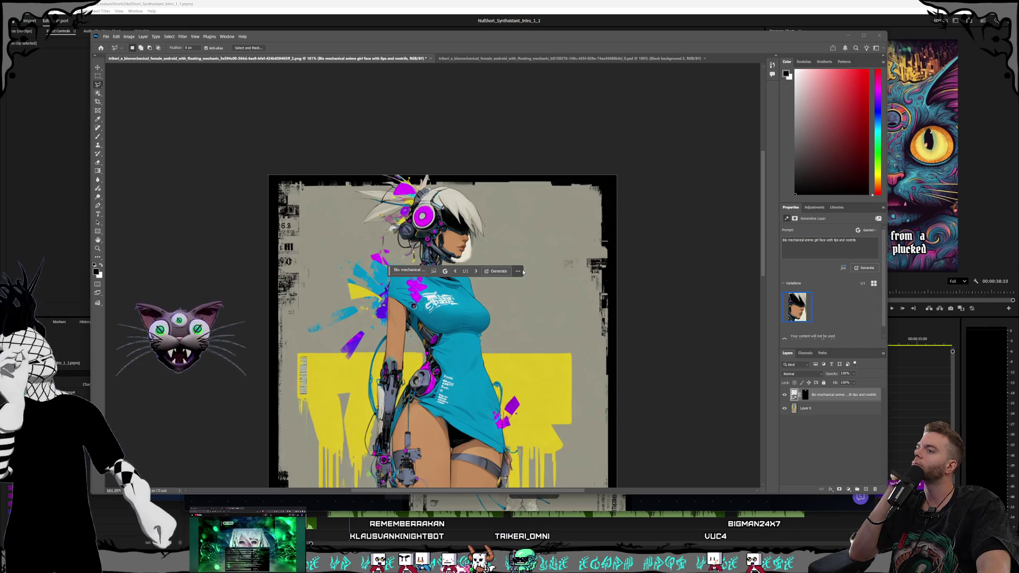
left_click(677, 279)
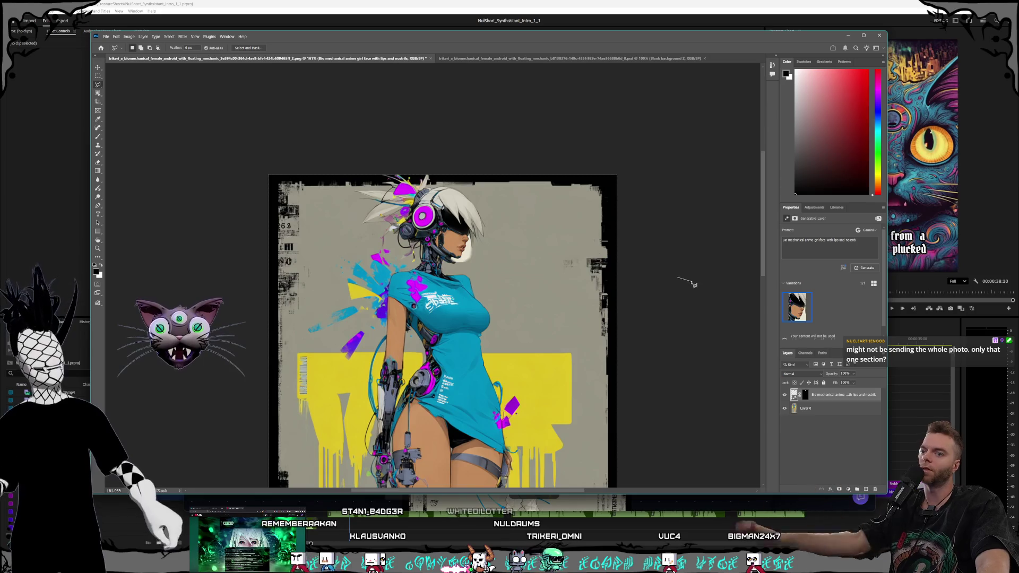
key("Escape")
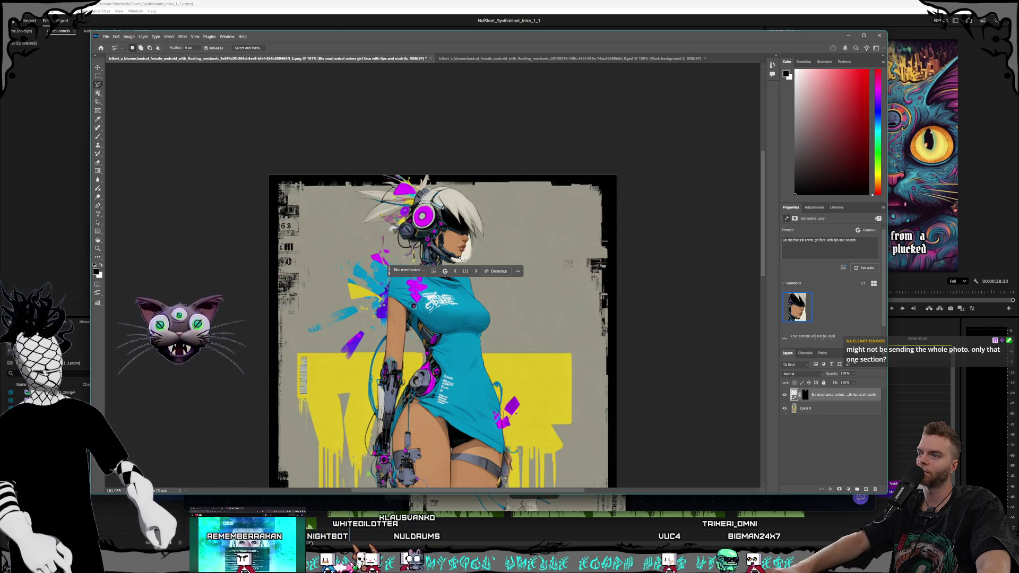
left_click(461, 259)
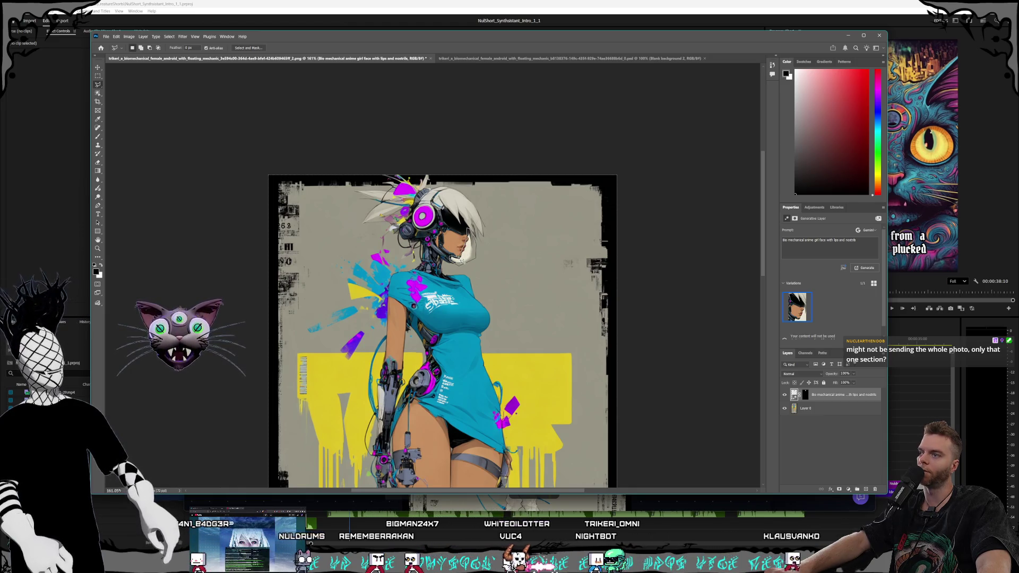
left_click_drag(460, 259, 462, 261)
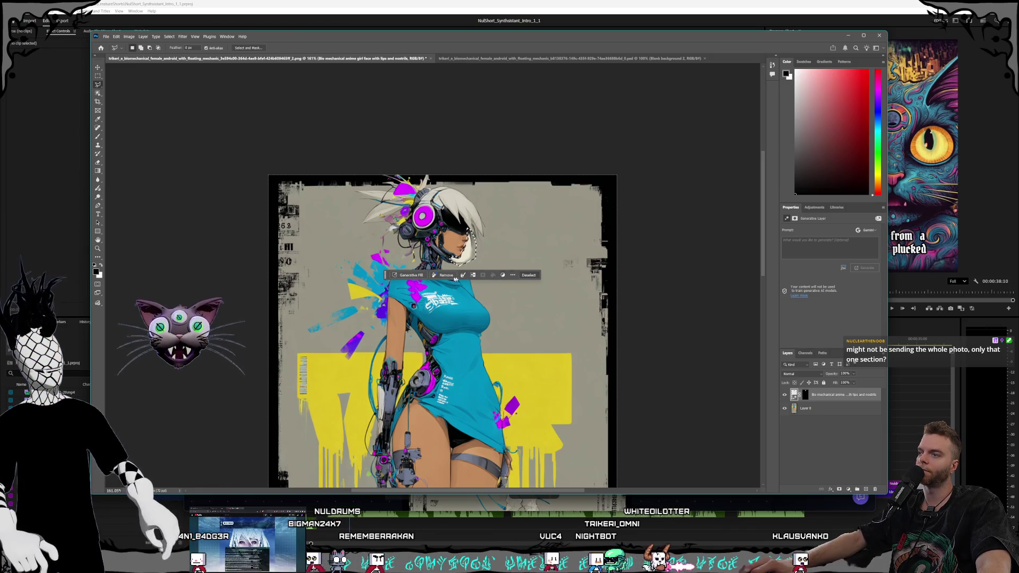
Generate a Firefly Fill & Expand layer prompted 'Fill white area to match background color'
left_click(415, 277)
left_click(485, 275)
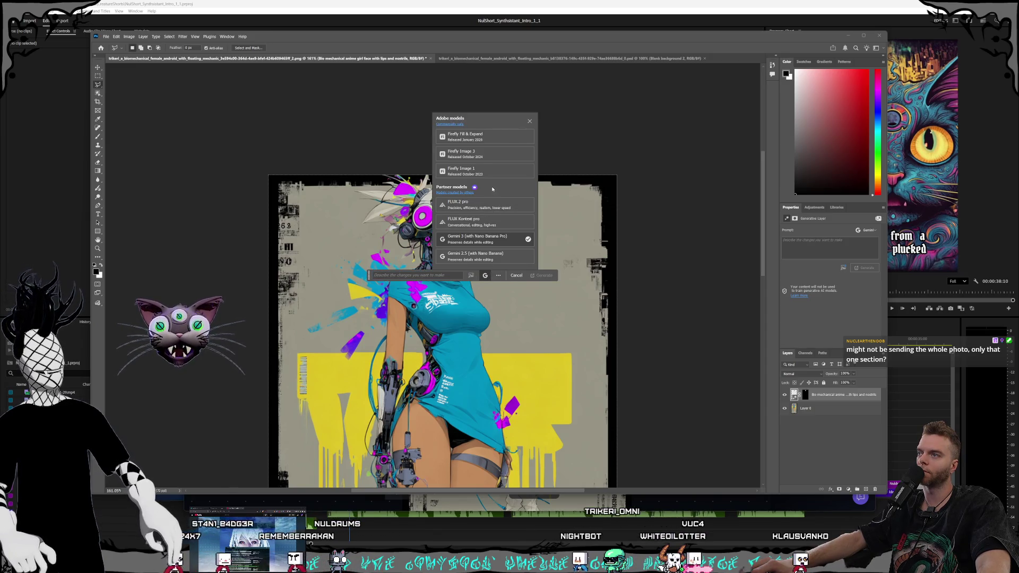
left_click(512, 137)
left_click(400, 281)
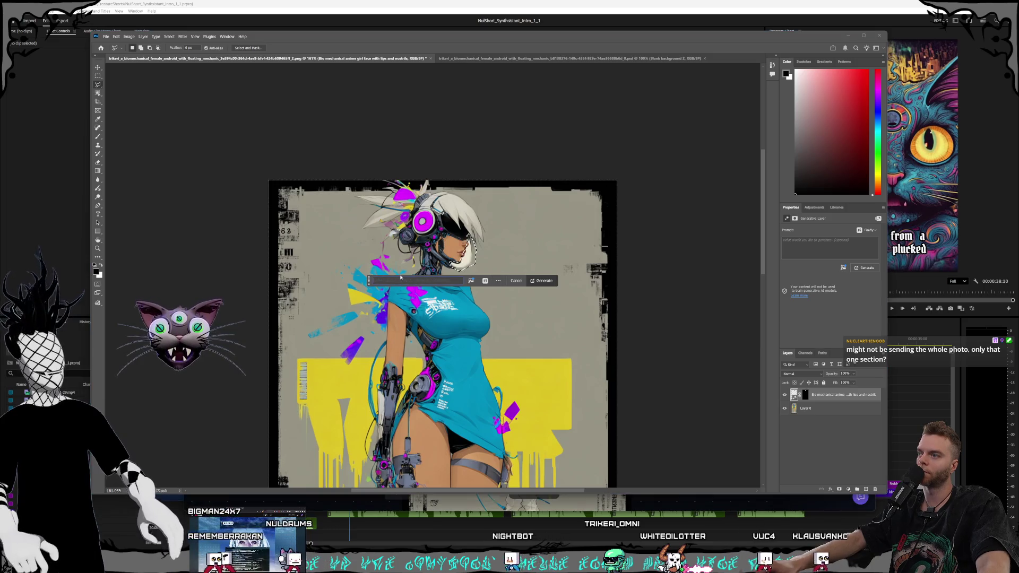
type("l to match background")
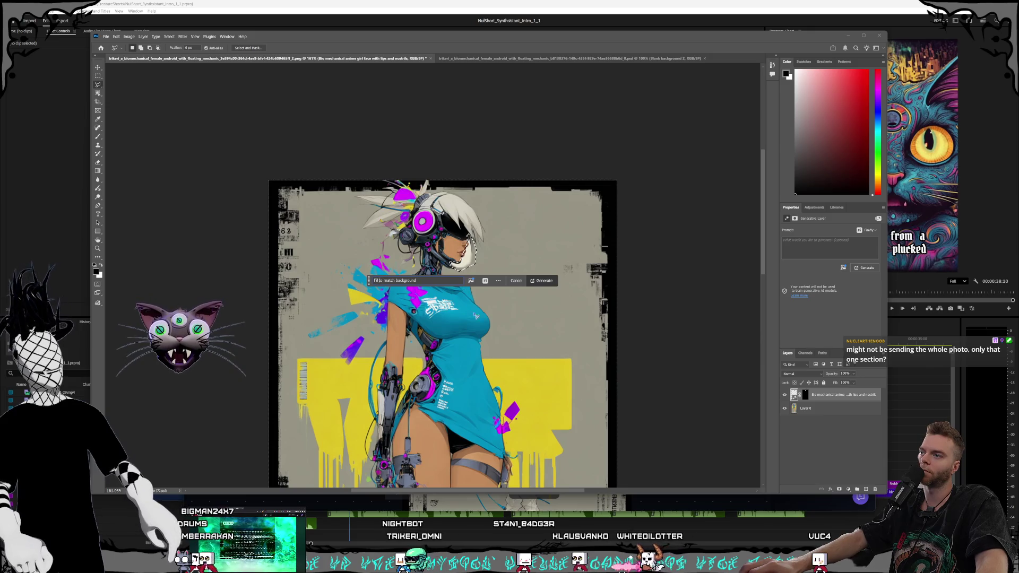
type("white area")
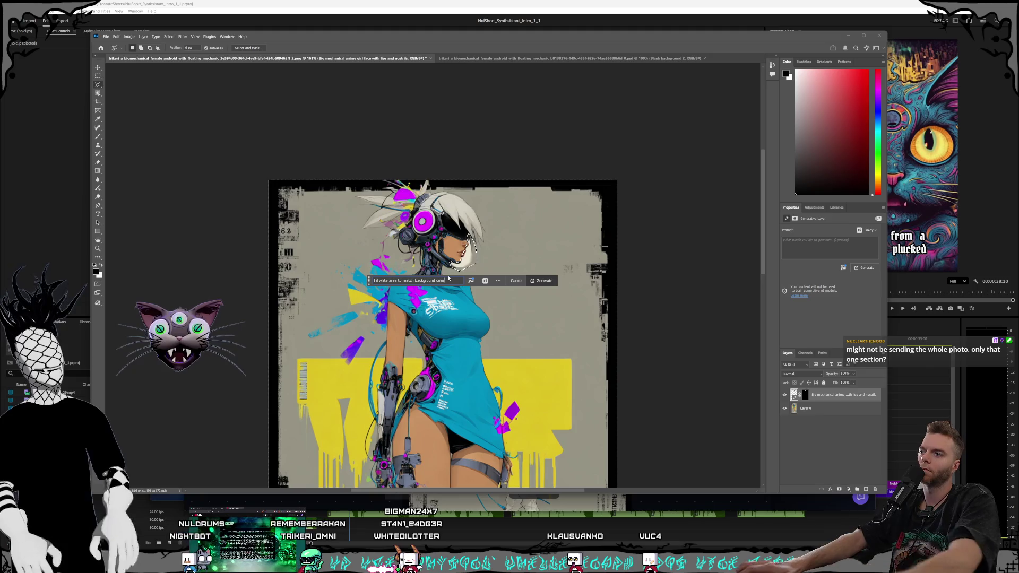
left_click(543, 280)
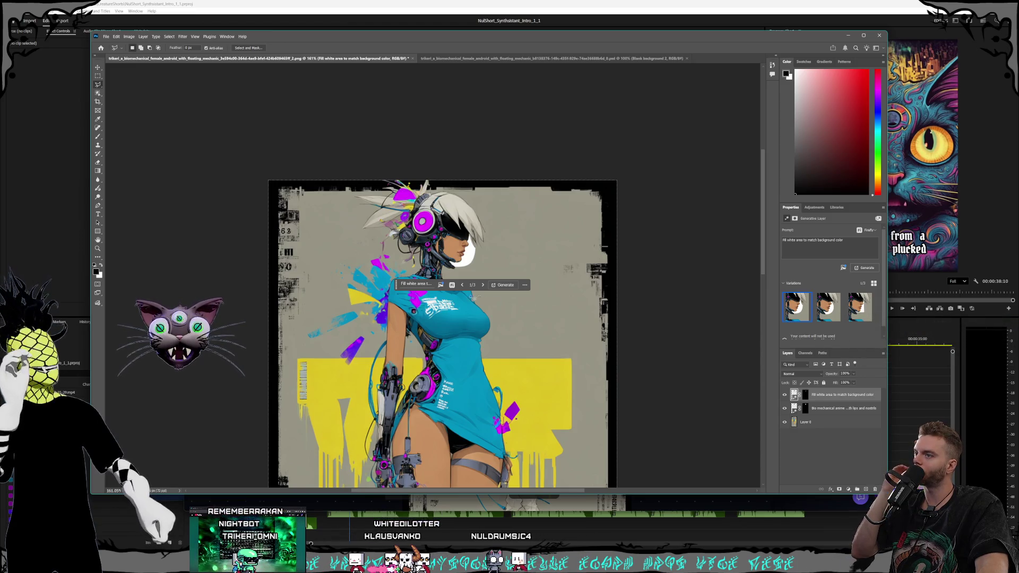
left_click(415, 284)
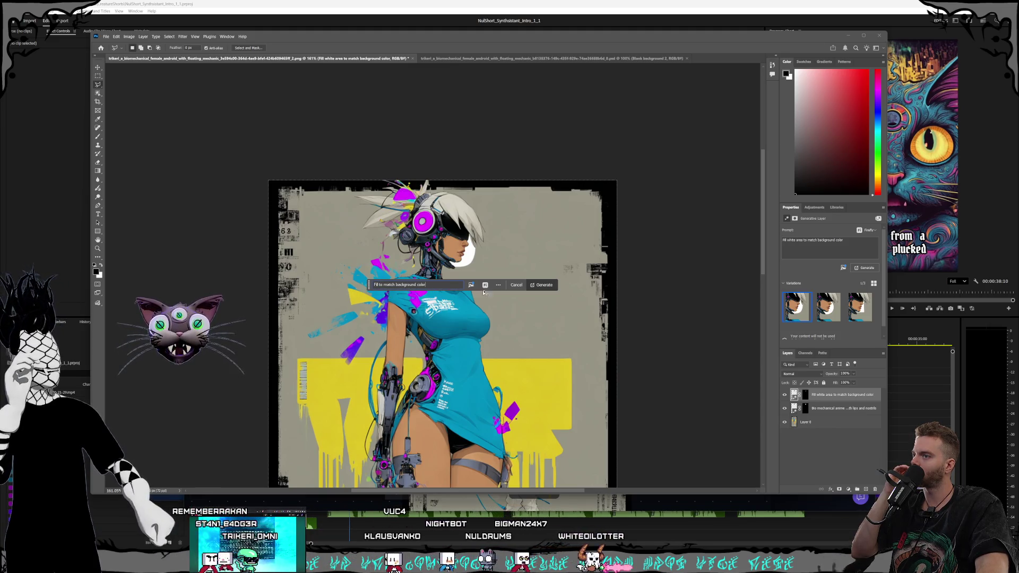
Regenerate the background fill, compare it by toggling its visibility, then delete that fill layer
left_click(540, 288)
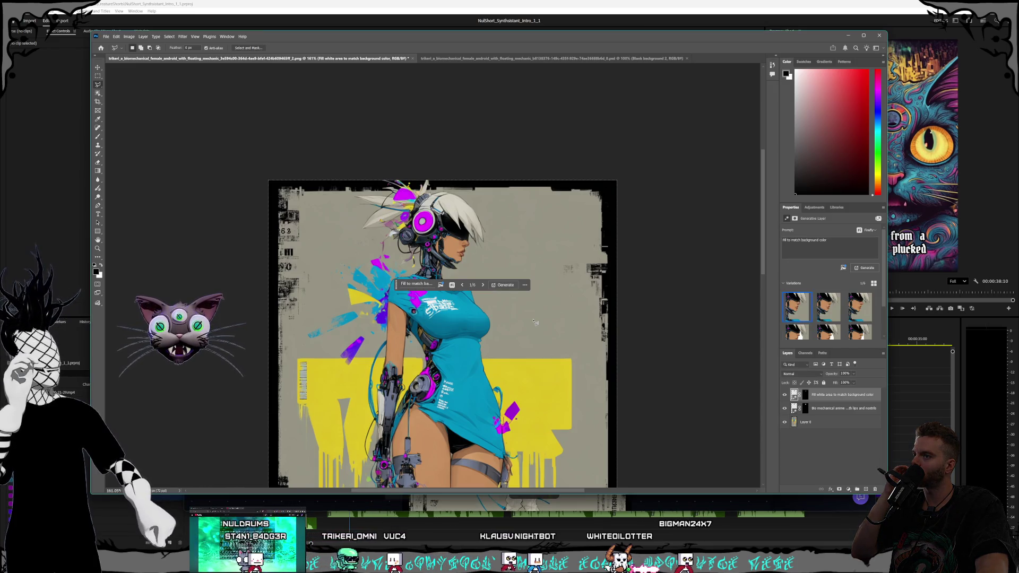
scroll(844, 318, "down", 1)
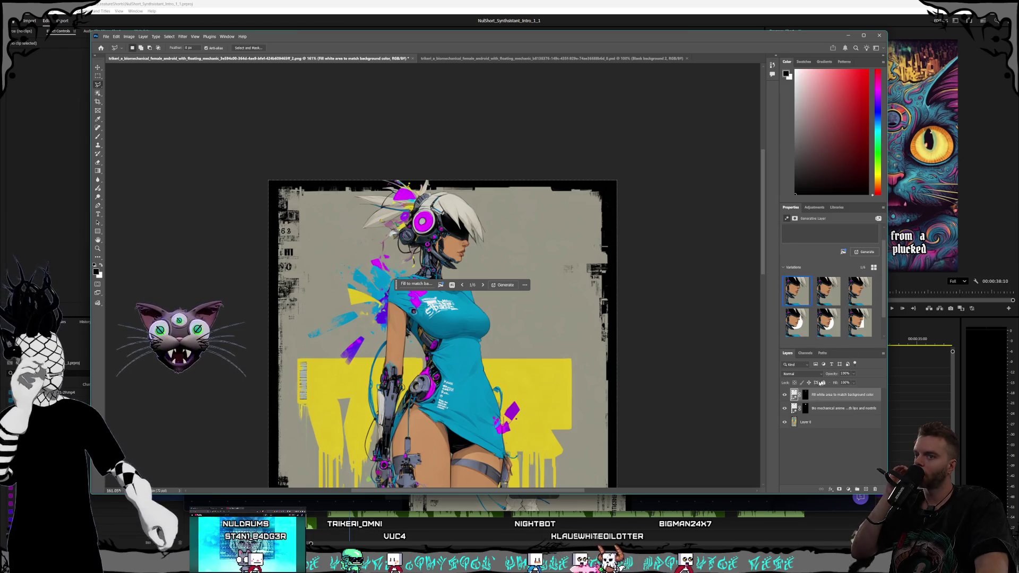
left_click(784, 395)
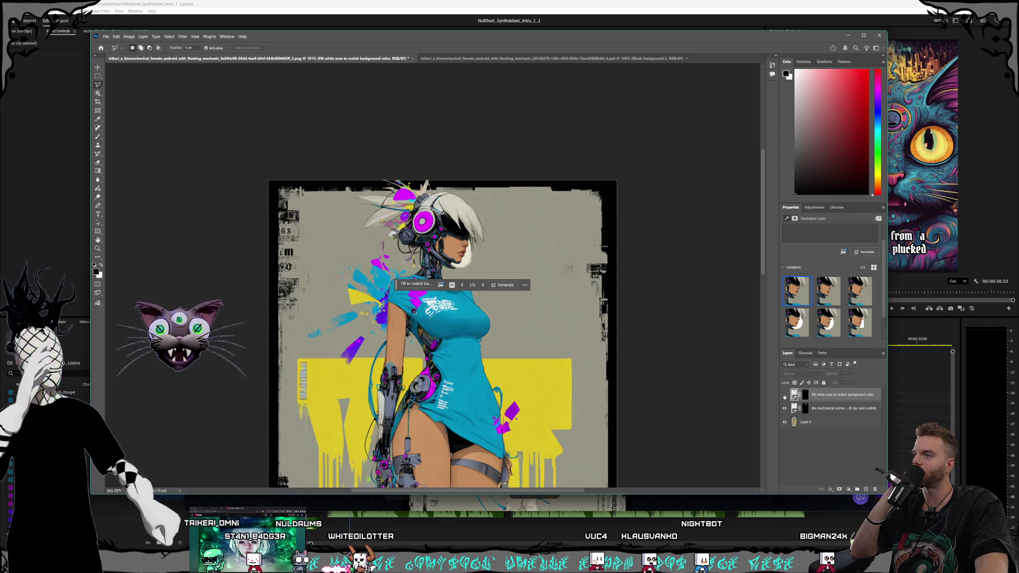
left_click(784, 396)
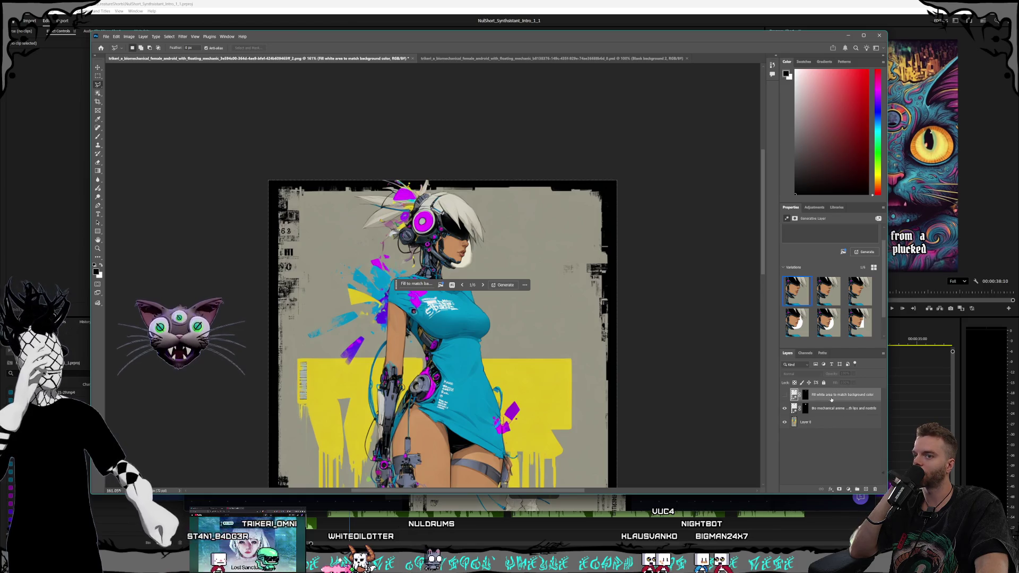
key("Delete")
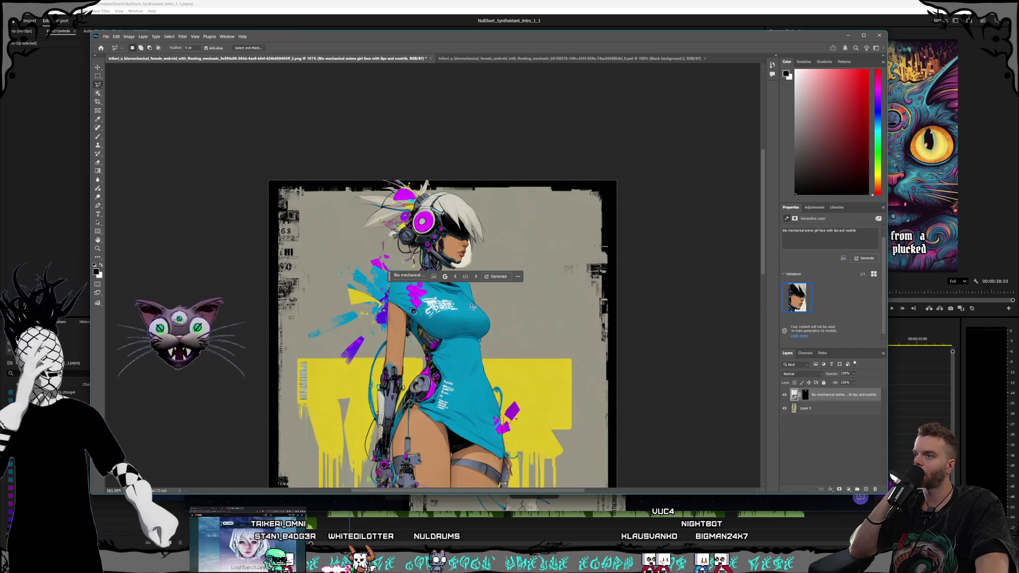
Dismiss the fill prompt and switch to the Move tool
left_click(518, 276)
key("Escape")
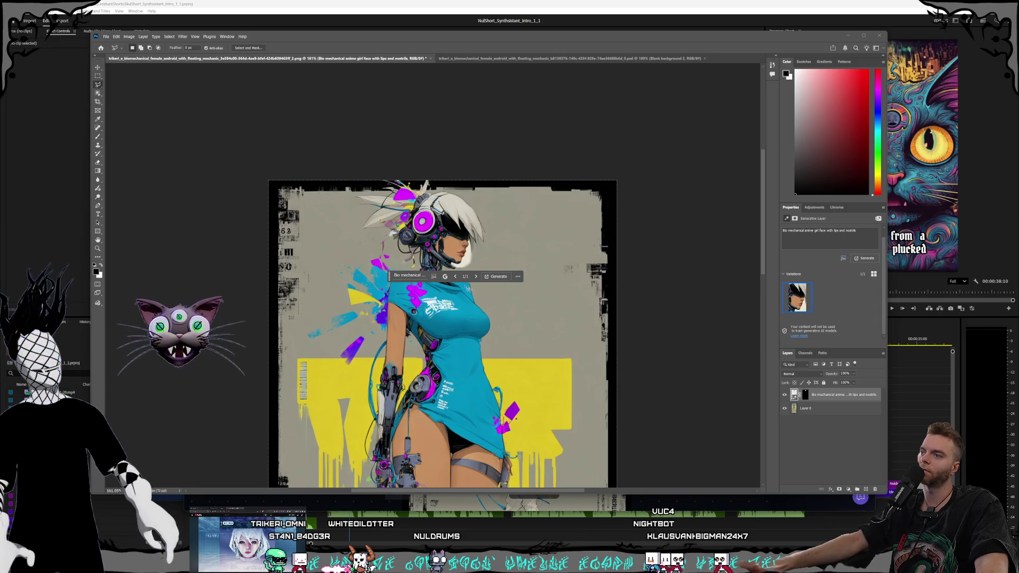
left_click(97, 68)
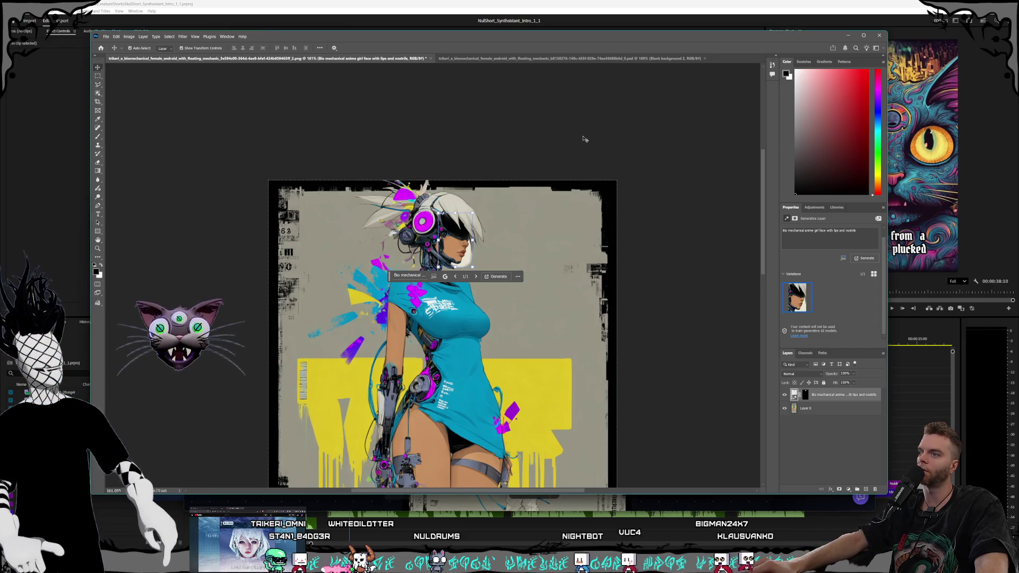
left_click(583, 139)
scroll(506, 271, "left", 2)
scroll(505, 272, "right", 2)
Deselect and zoom in on the android's lips and the white patch under her chin
left_click(497, 258)
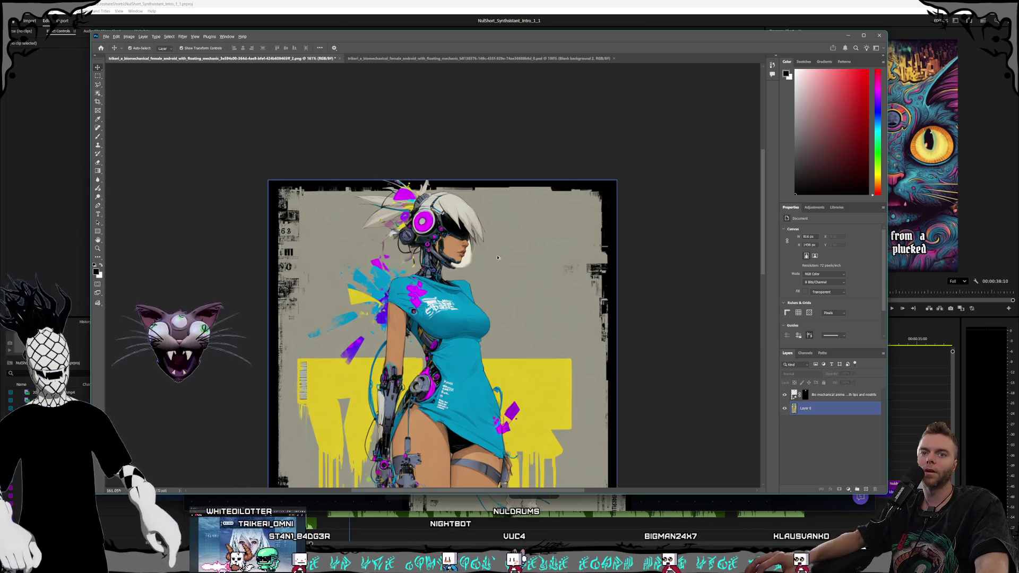
scroll(498, 258, "up", 10)
left_click(473, 239)
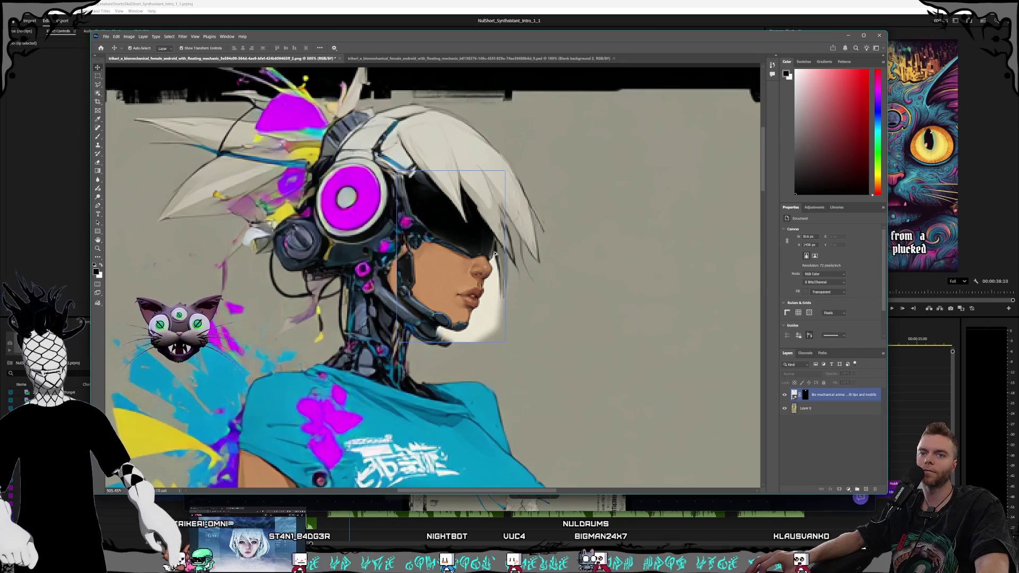
scroll(497, 256, "up", 1)
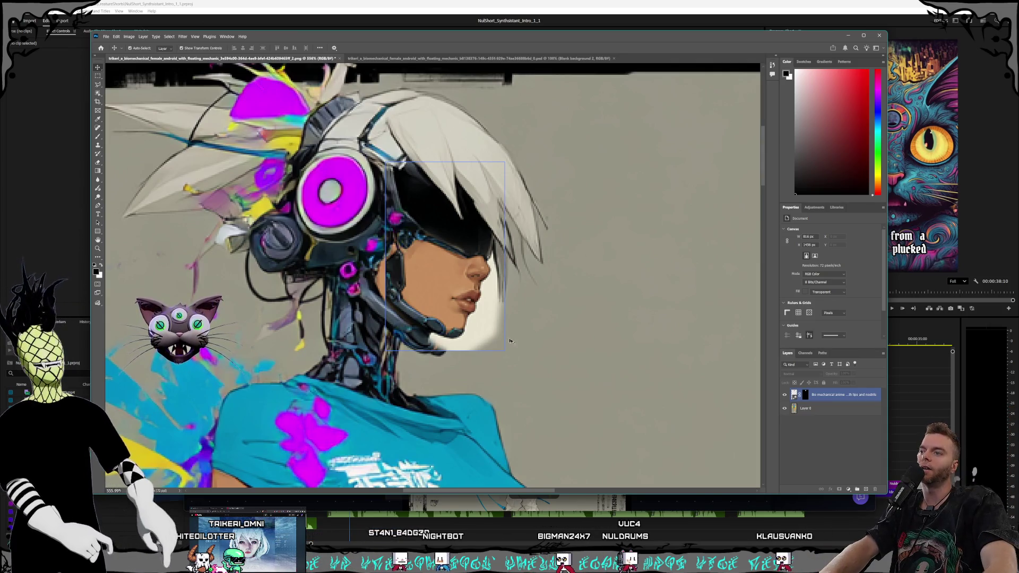
key("ctrl+d")
key("alt+bracketleft")
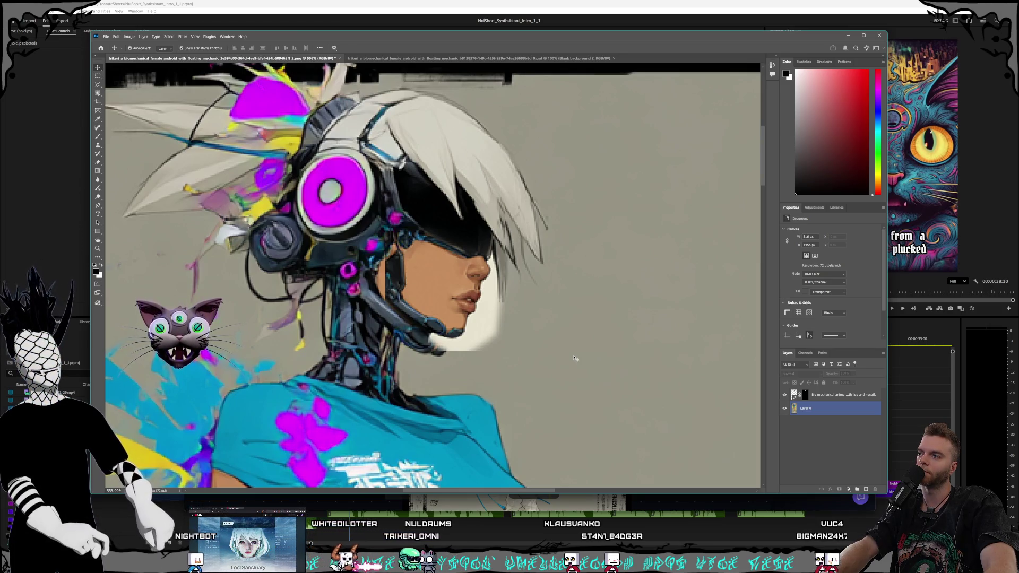
left_click(467, 300)
scroll(467, 305, "up", 5)
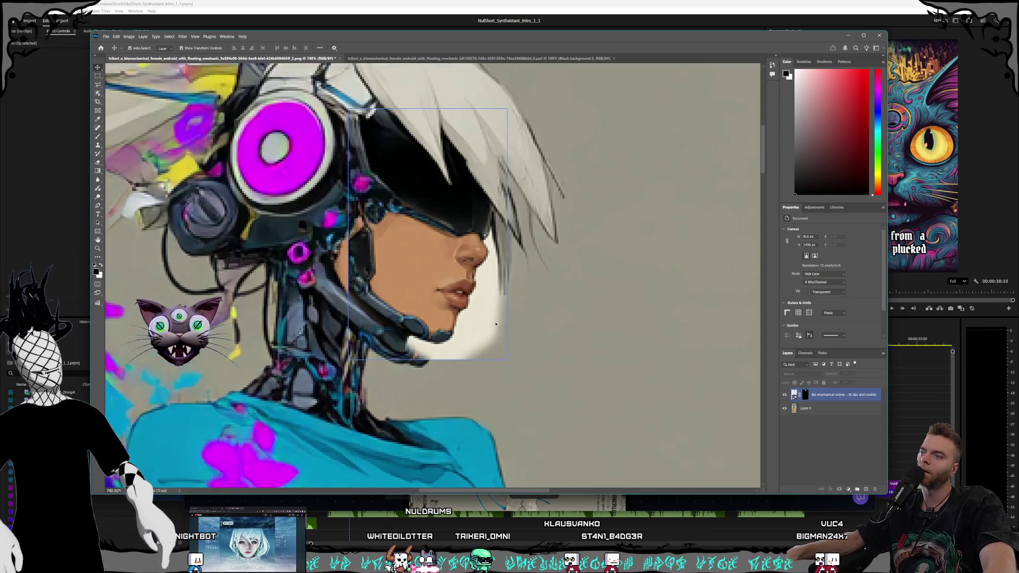
scroll(448, 279, "down", 2)
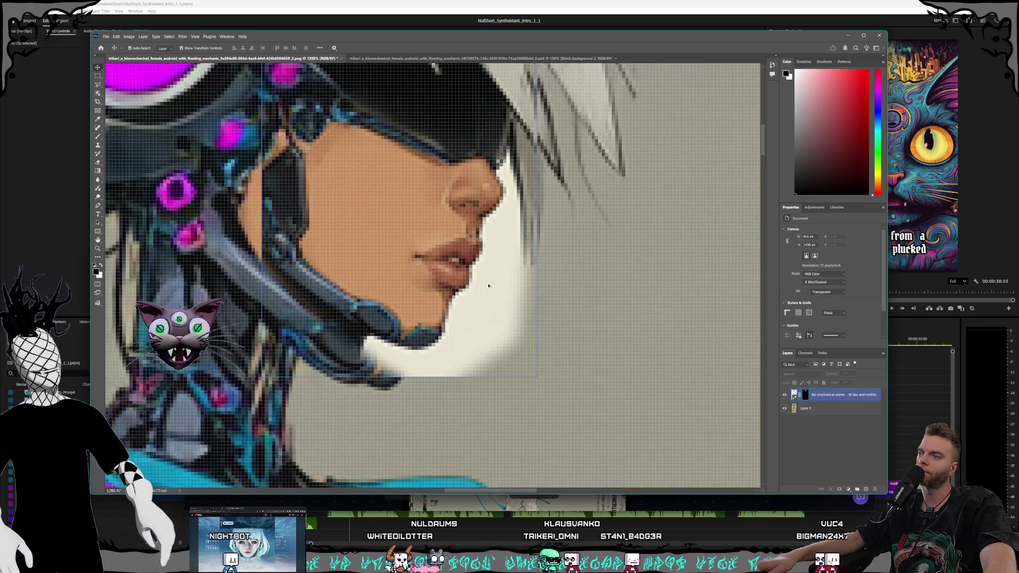
Use the freehand Lasso to outline the white patch along the jaw
left_click(98, 77)
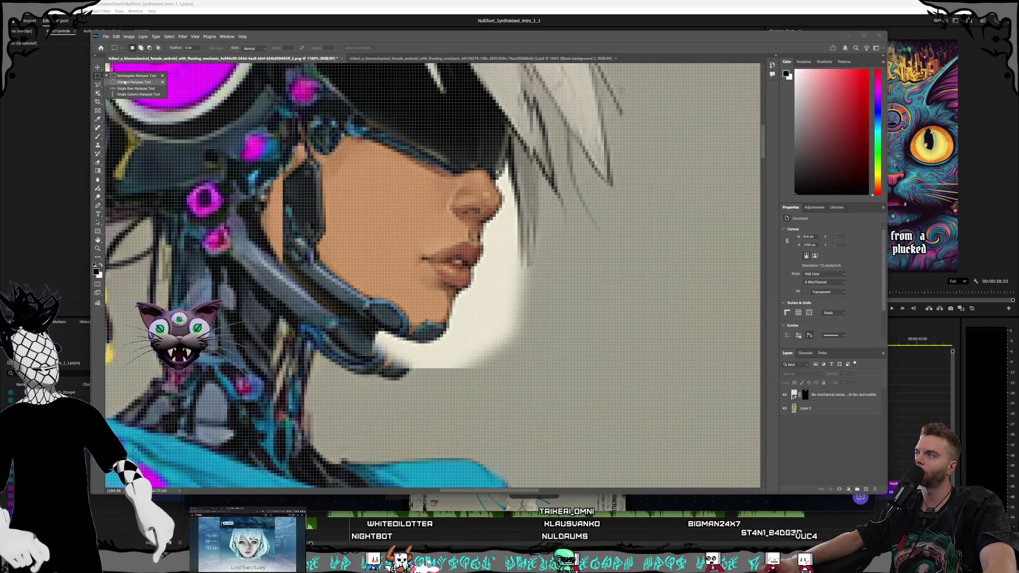
left_click(98, 84)
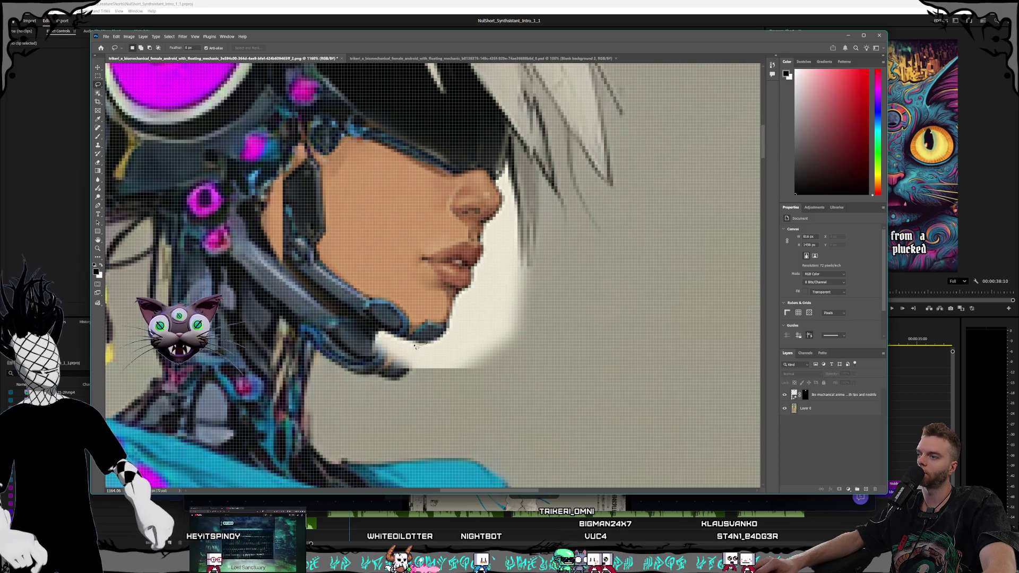
left_click_drag(393, 335, 378, 337)
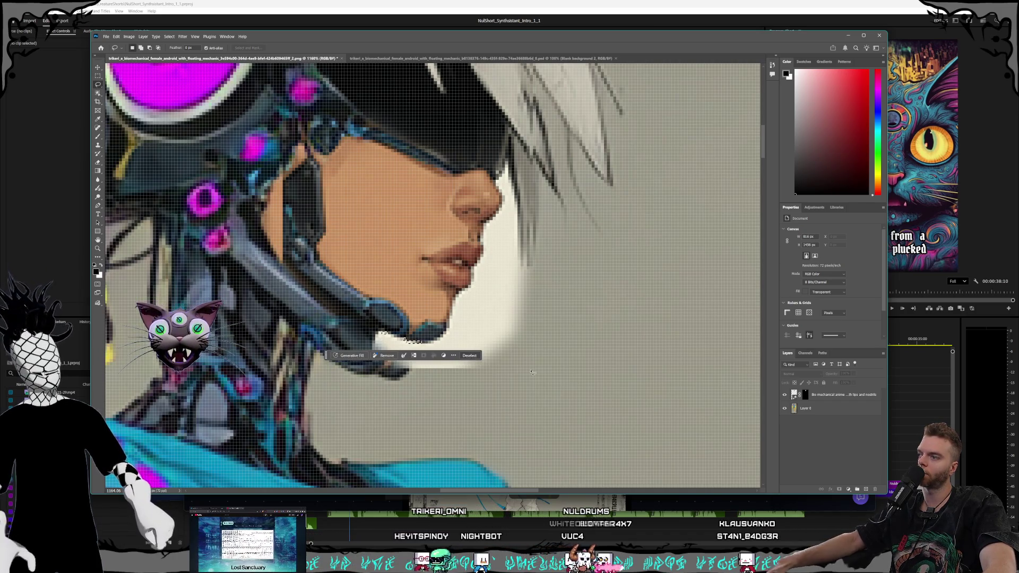
left_click(469, 355)
left_click_drag(410, 344, 381, 334)
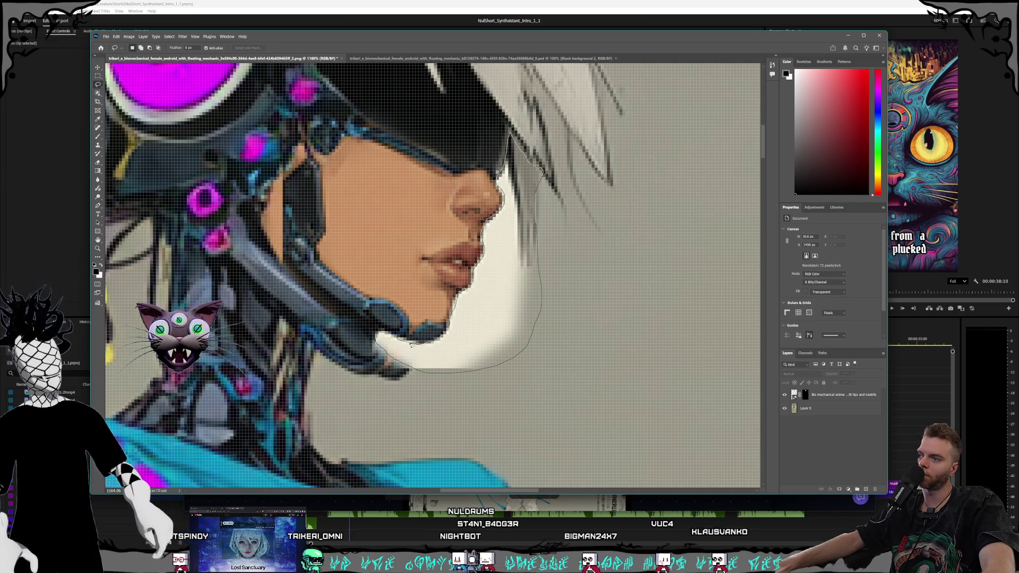
left_click_drag(412, 344, 412, 345)
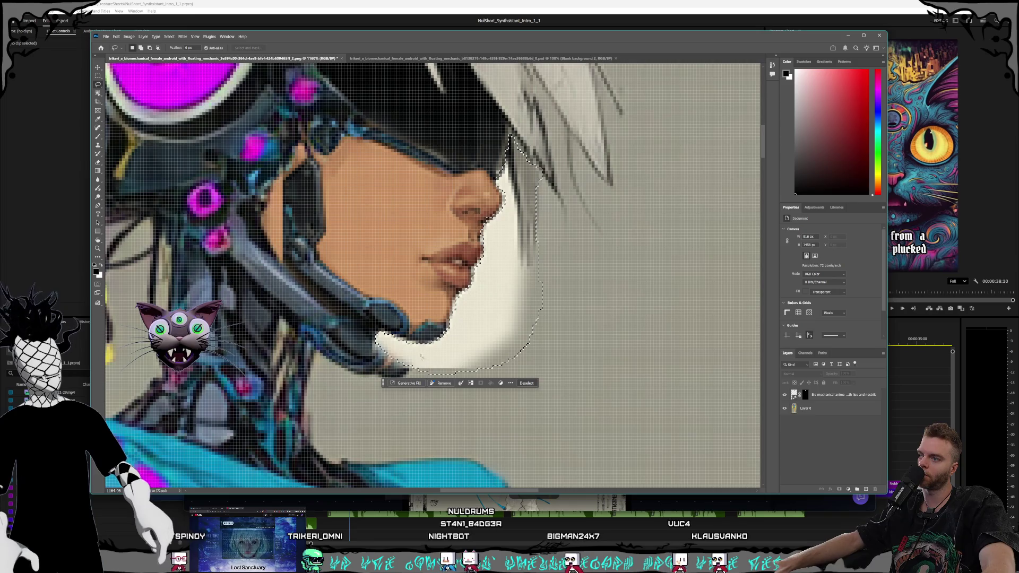
Generate a fill on the patch with the prompt 'Match color on right'
left_click(409, 383)
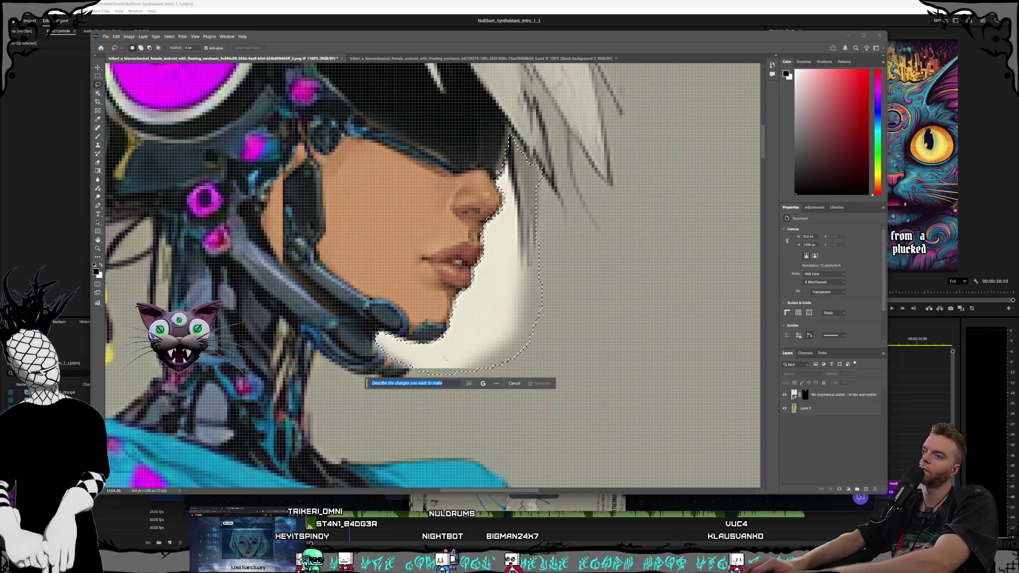
type("HMatch color on right")
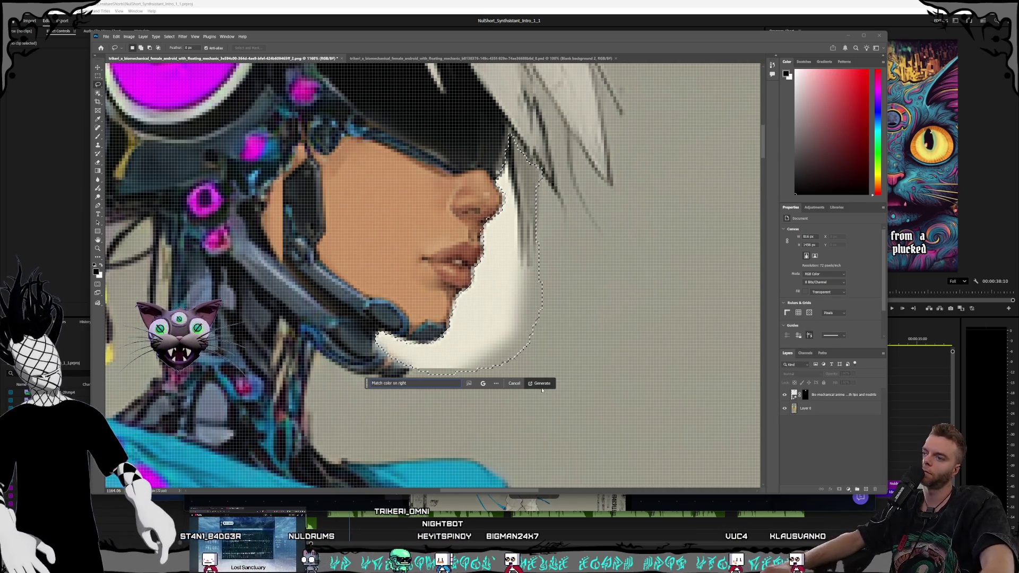
key("Return")
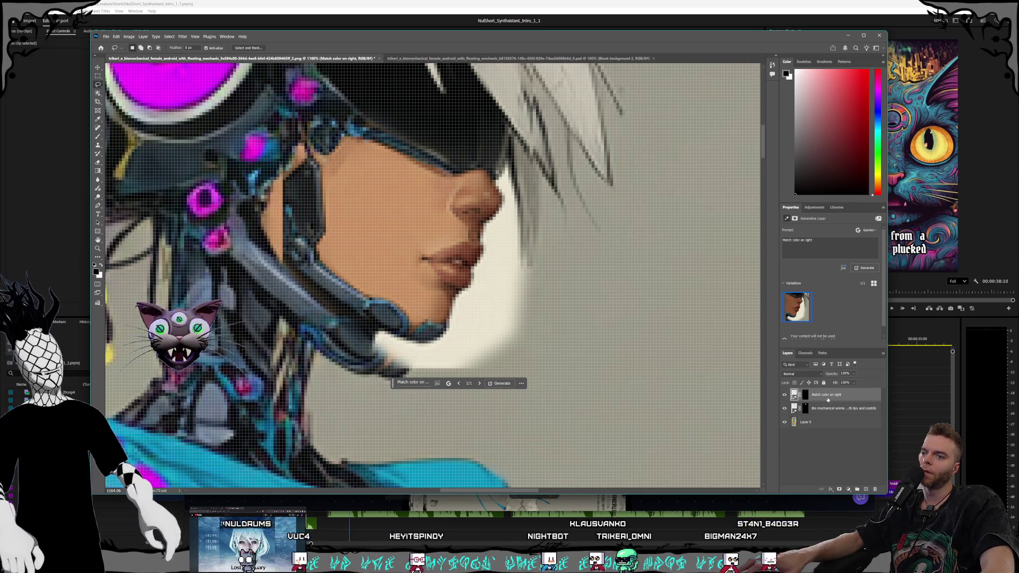
Delete the chin fill layer, make Layer 0 active, and restore down the Photoshop window
key("Delete")
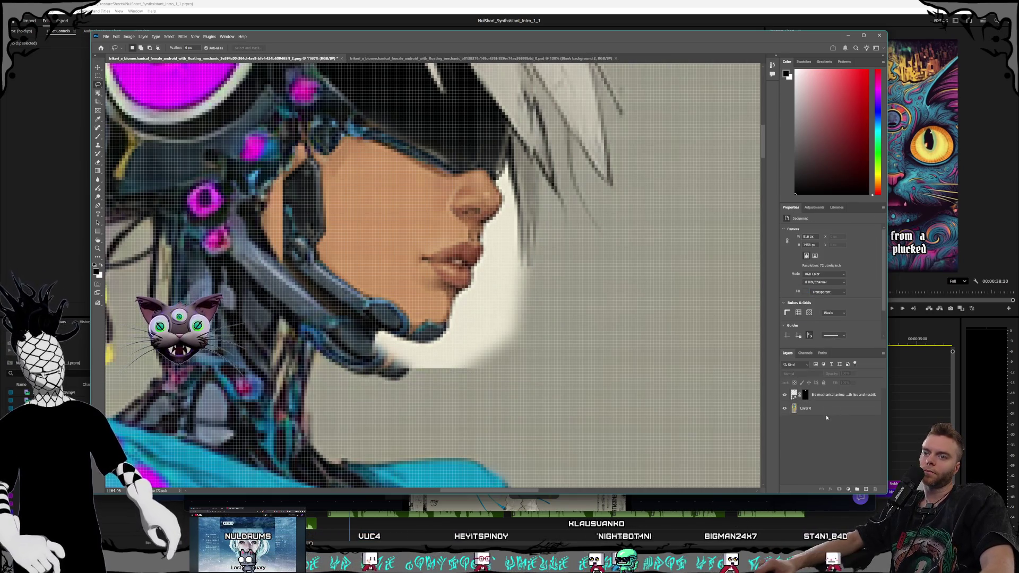
left_click(817, 408)
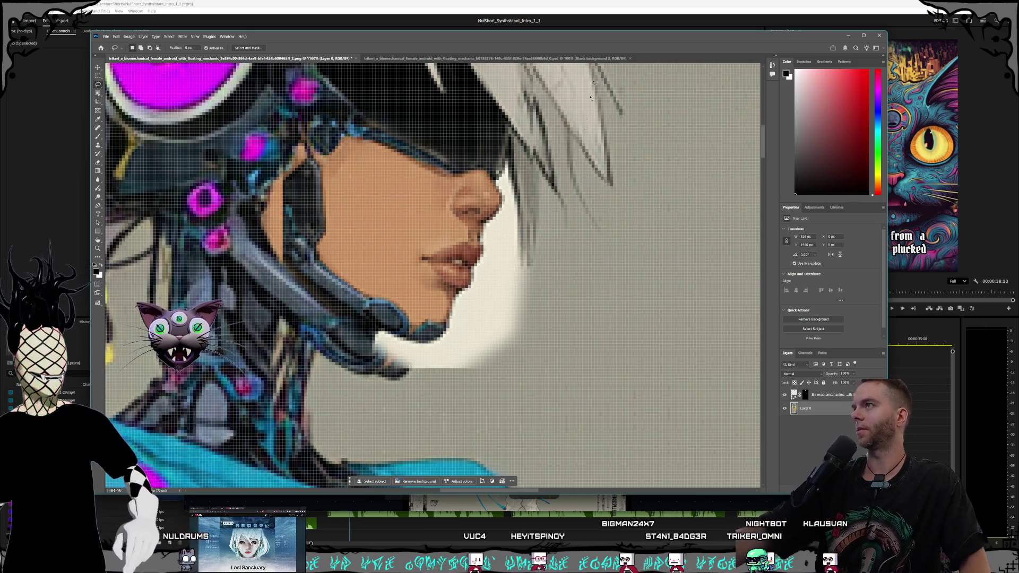
double_click(461, 42)
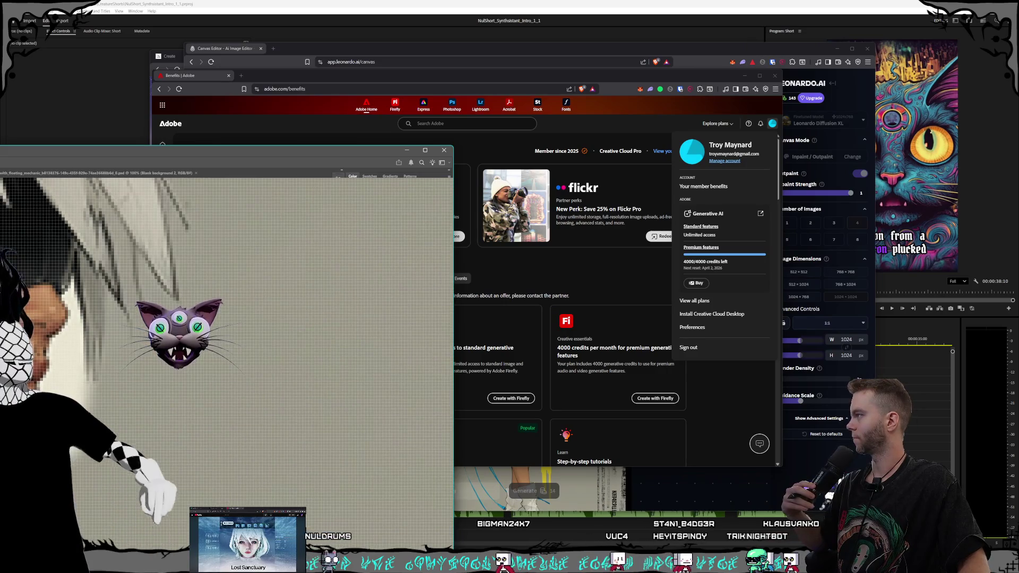
left_click_drag(453, 146, 337, 51)
left_click(291, 55)
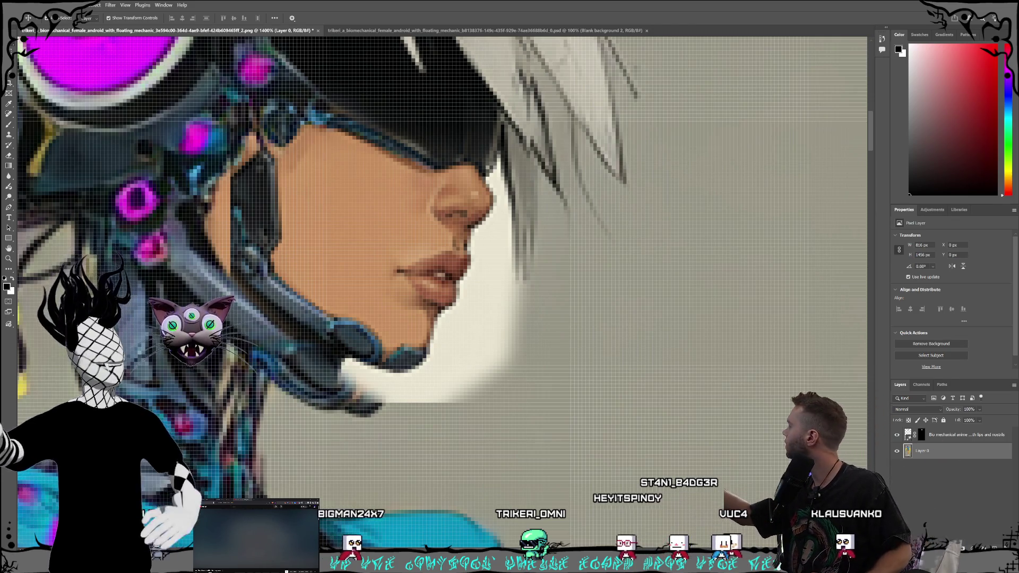
key("l")
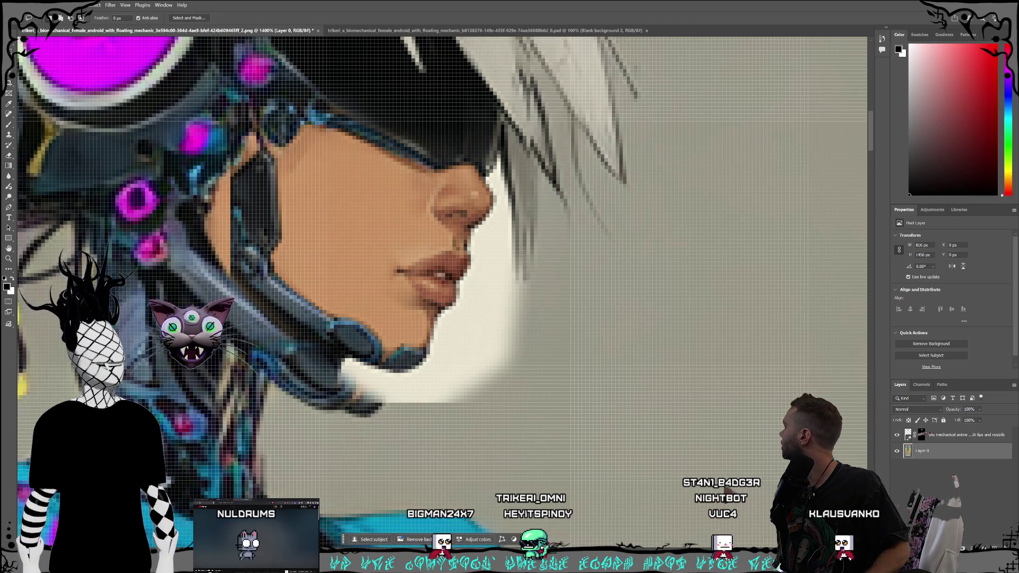
Lasso the pale background from the lips down past the chin and up beside the face
right_click(9, 72)
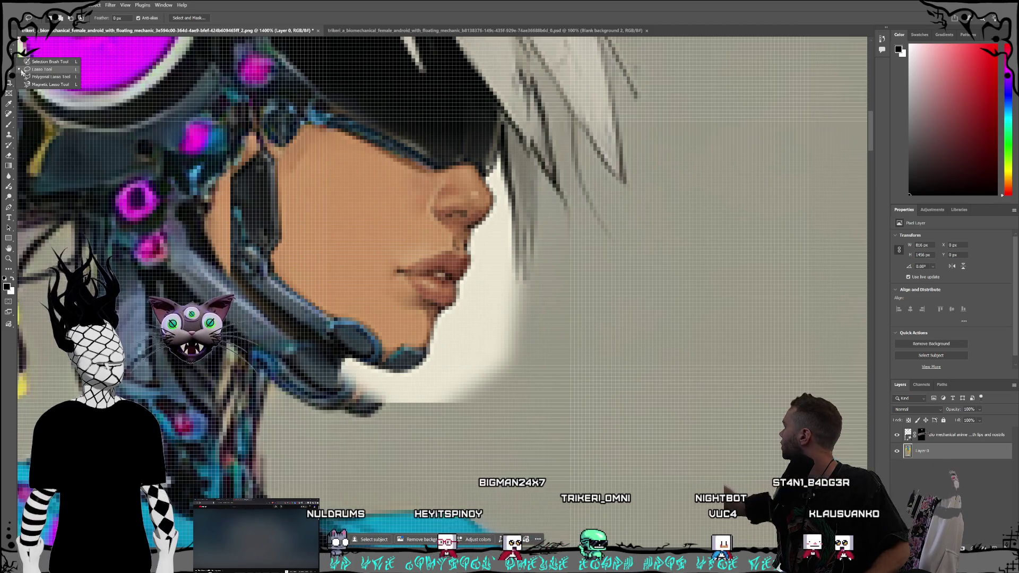
left_click(22, 70)
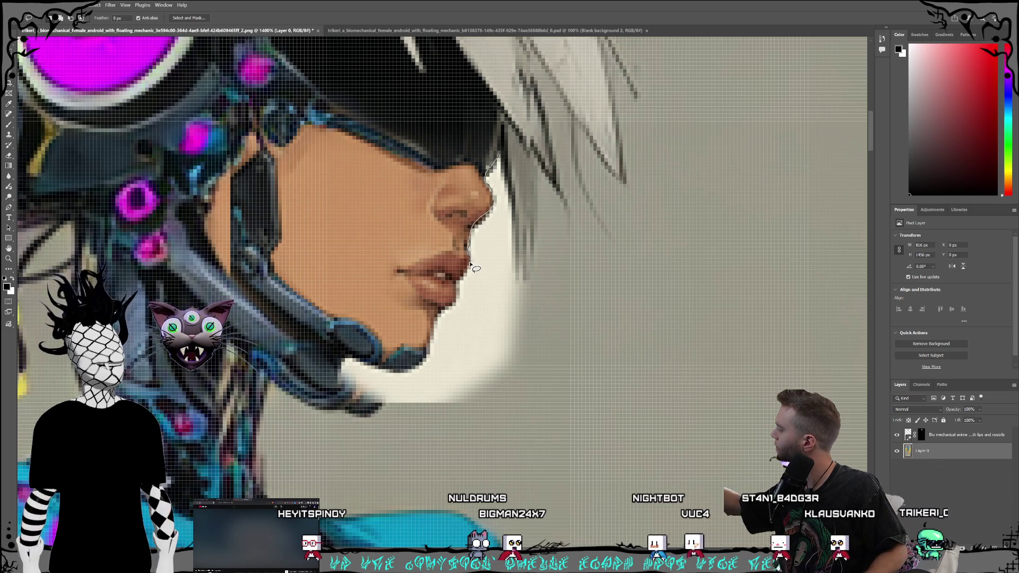
mouse_move(464, 274)
left_mouse_down()
mouse_move(424, 362)
mouse_move(396, 374)
left_mouse_up()
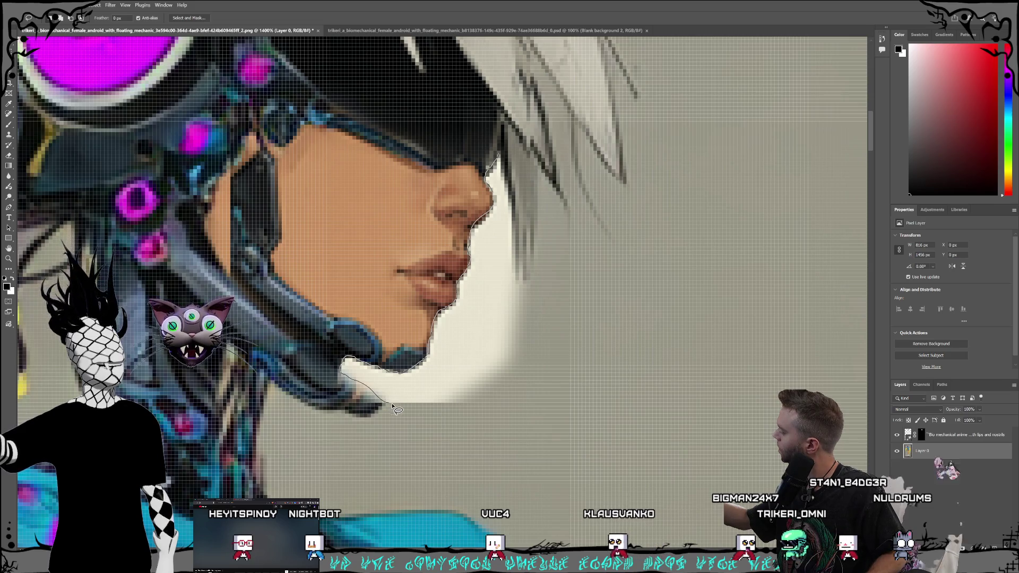
mouse_move(440, 420)
left_mouse_down()
mouse_move(512, 415)
mouse_move(562, 353)
mouse_move(565, 255)
mouse_move(542, 171)
mouse_move(504, 139)
mouse_move(500, 159)
left_mouse_up()
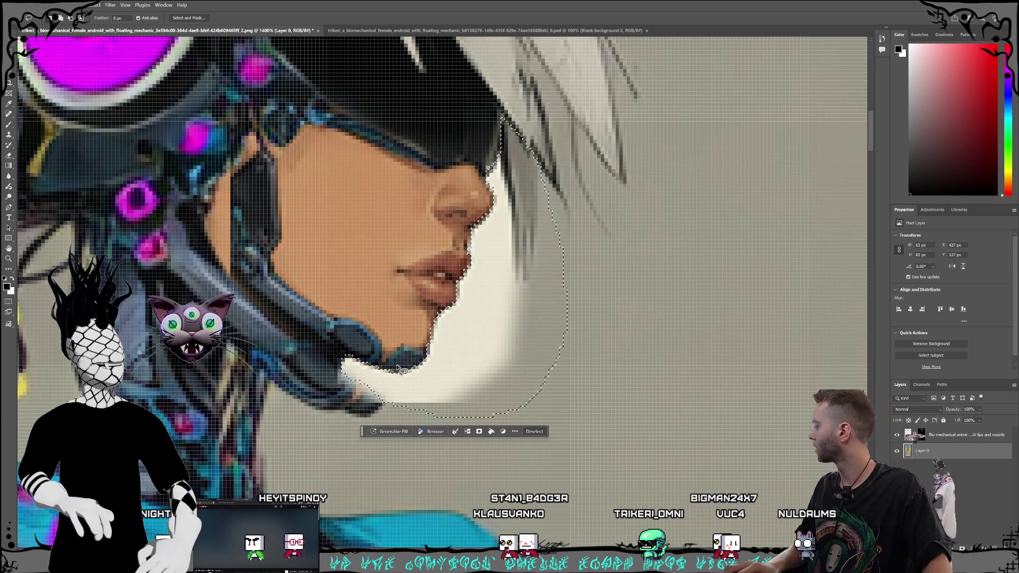
Generate a fill for the selection with the prompt 'Fill to match color on the right'
left_click(390, 431)
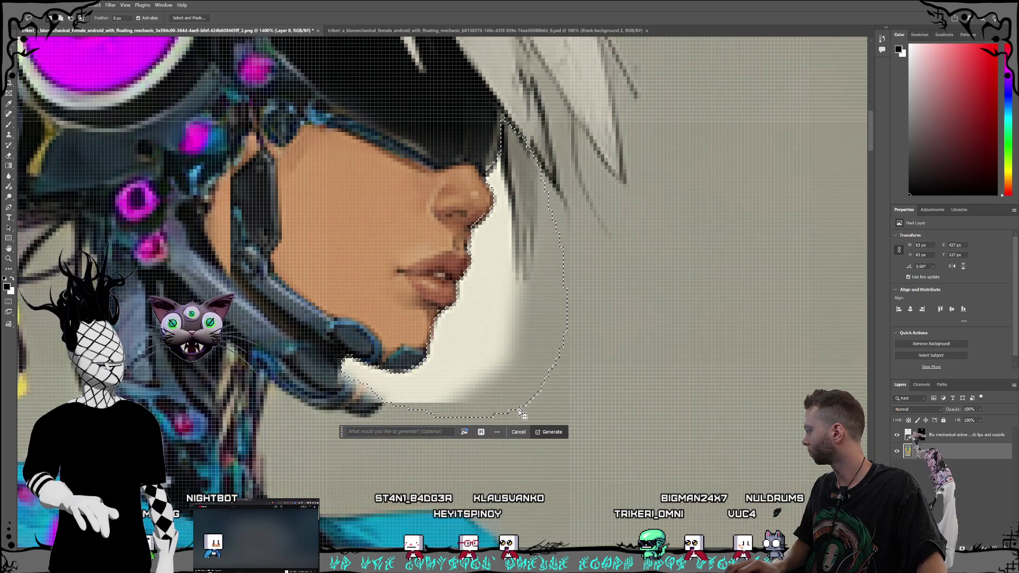
left_click(440, 429)
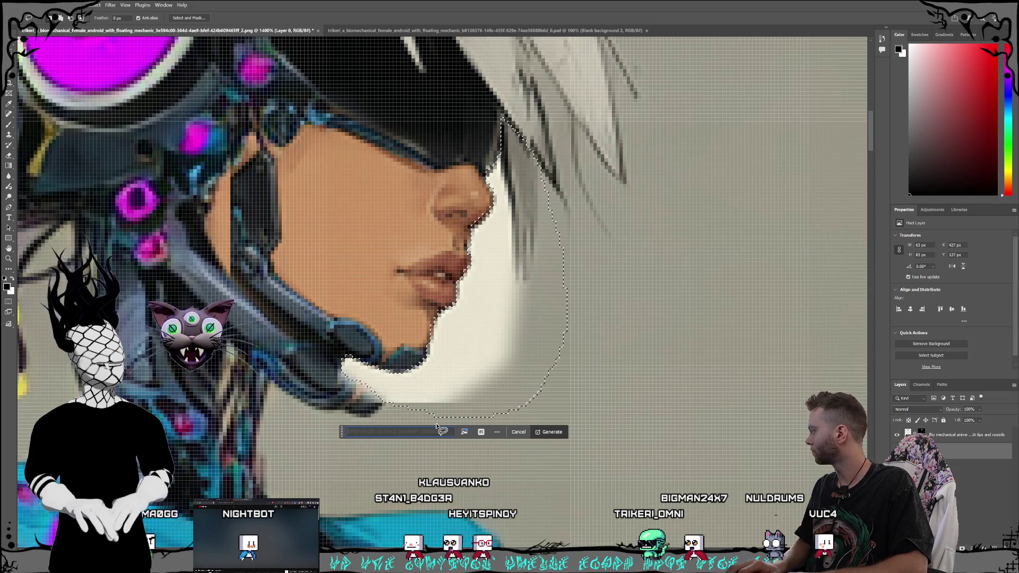
type("HFill to match co")
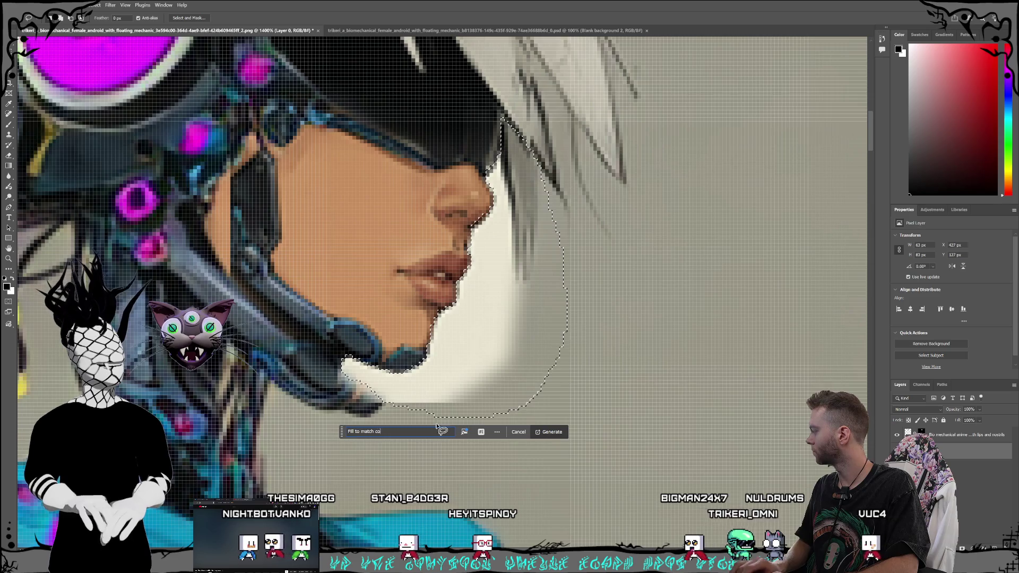
type("lor on the right")
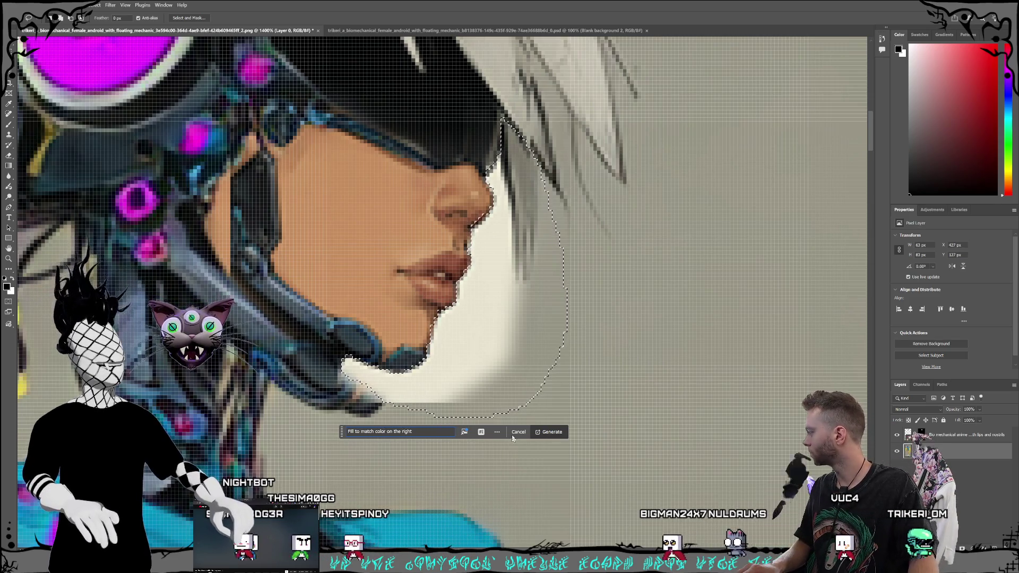
left_click(550, 431)
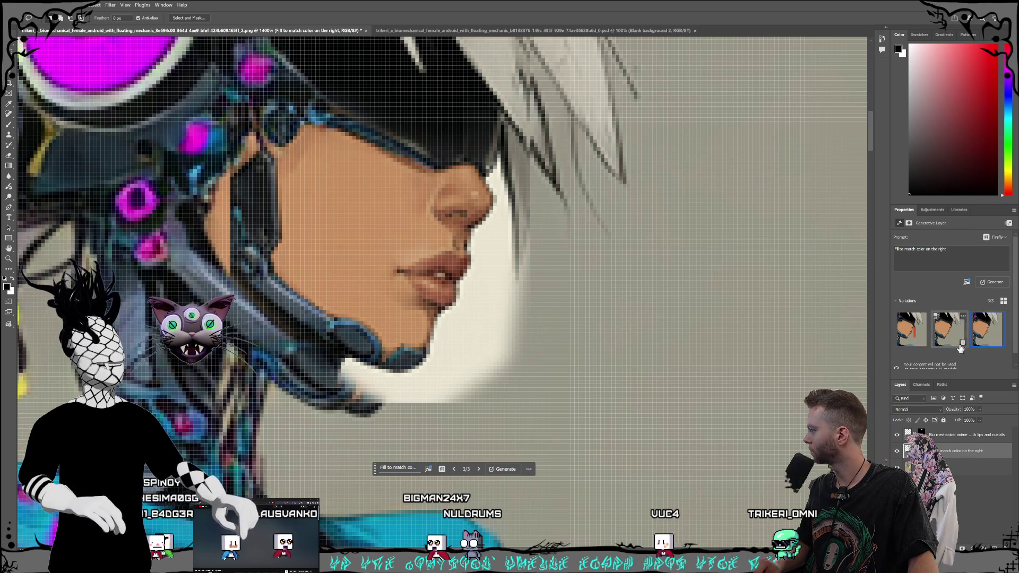
Move the colour-match fill layer up, preview its variations, delete it, and save the document
left_click_drag(960, 431, 960, 430)
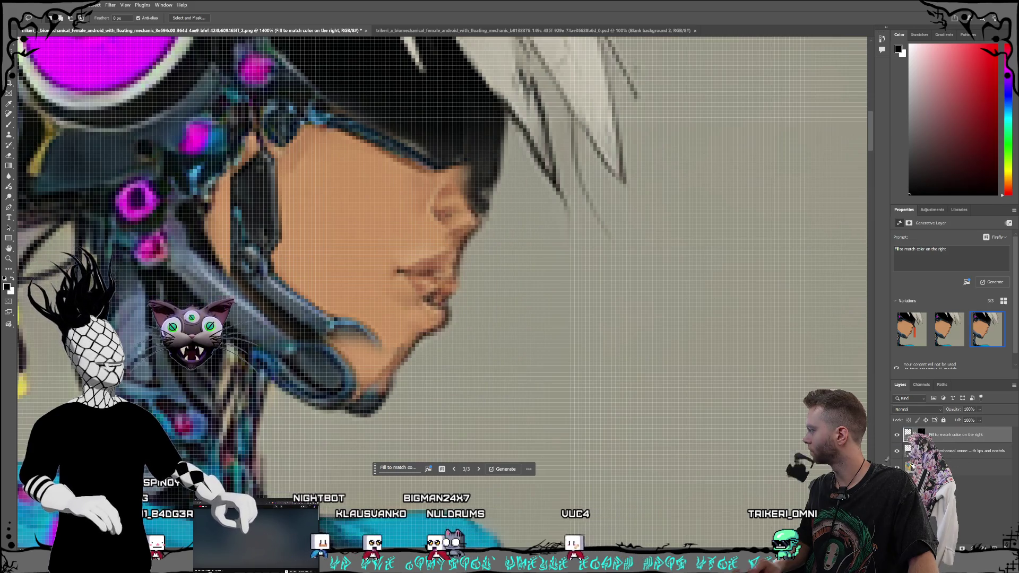
left_click(950, 331)
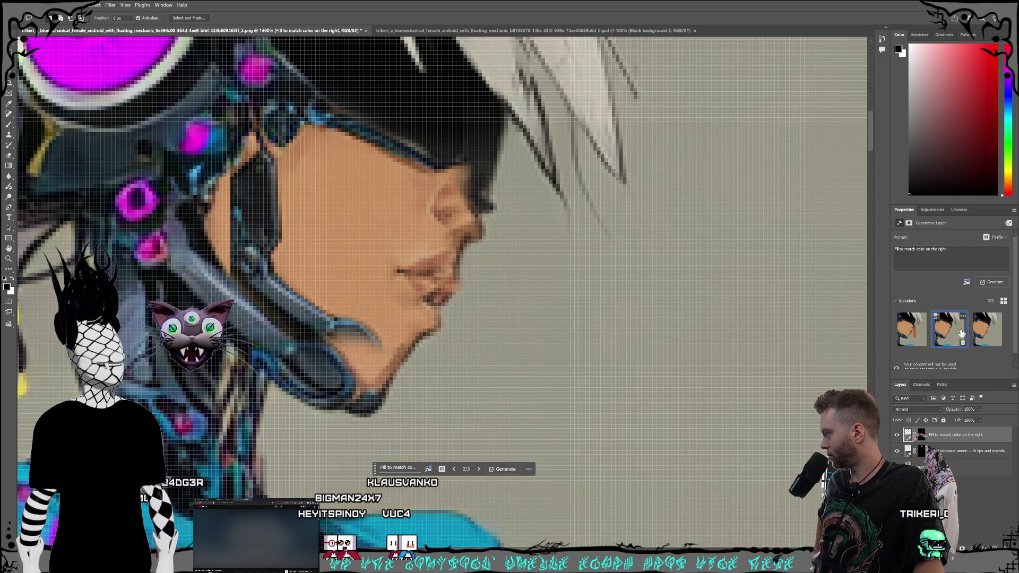
left_click(912, 330)
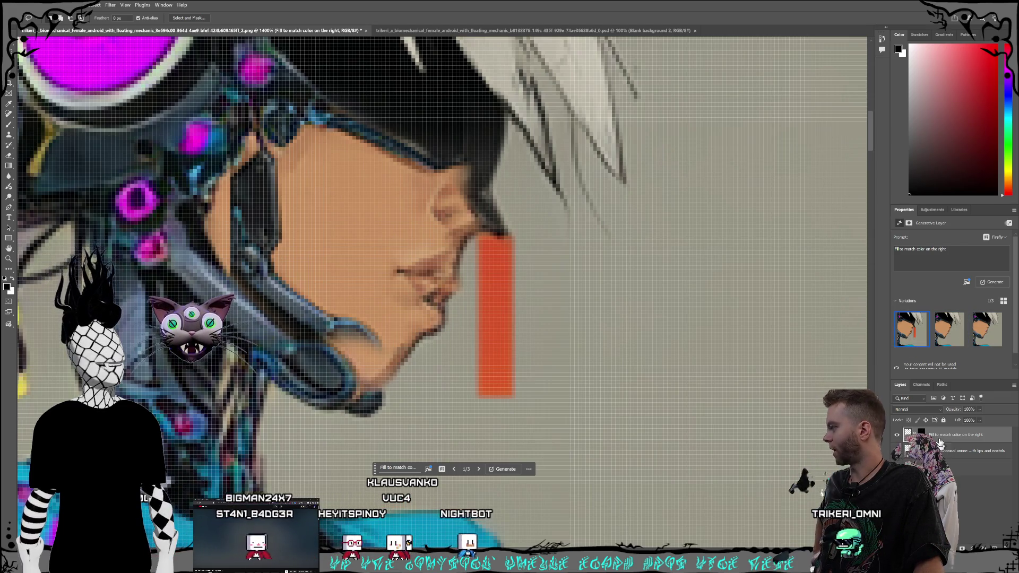
key("Delete")
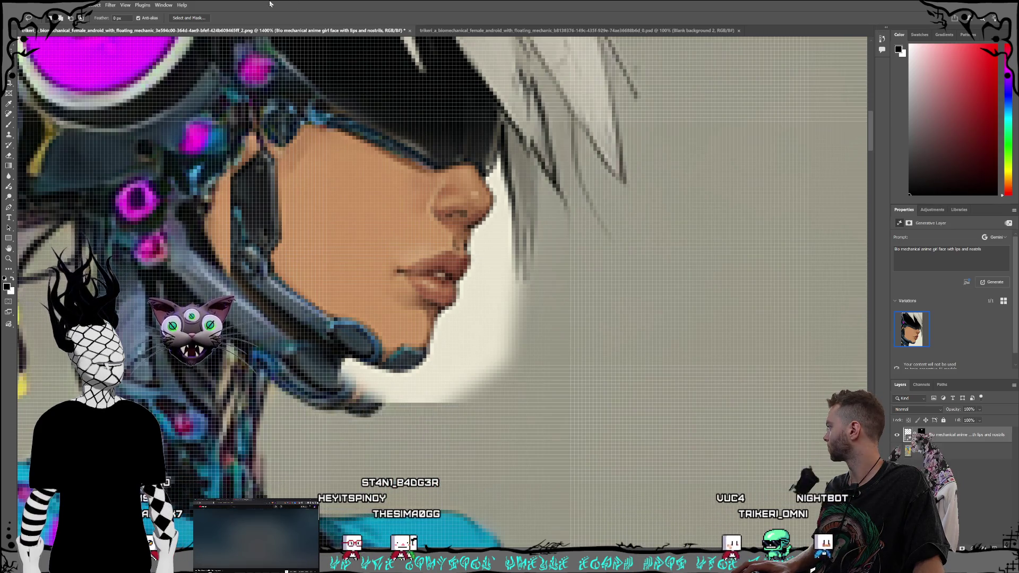
left_click(15, 5)
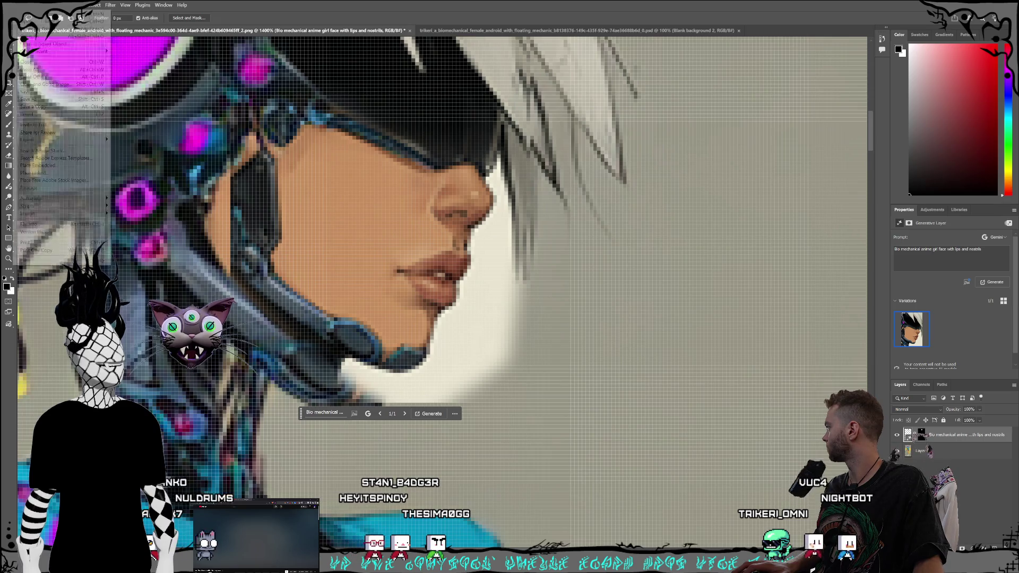
Save the image as a PSD in the References folder, then reselect the lips-and-nostrils generative layer
left_click(32, 92)
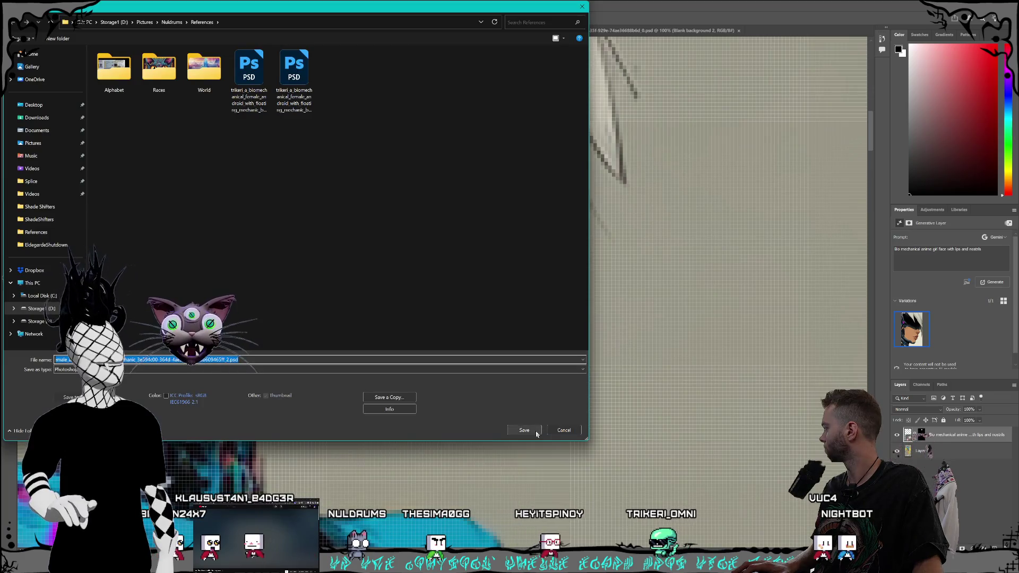
left_click(537, 431)
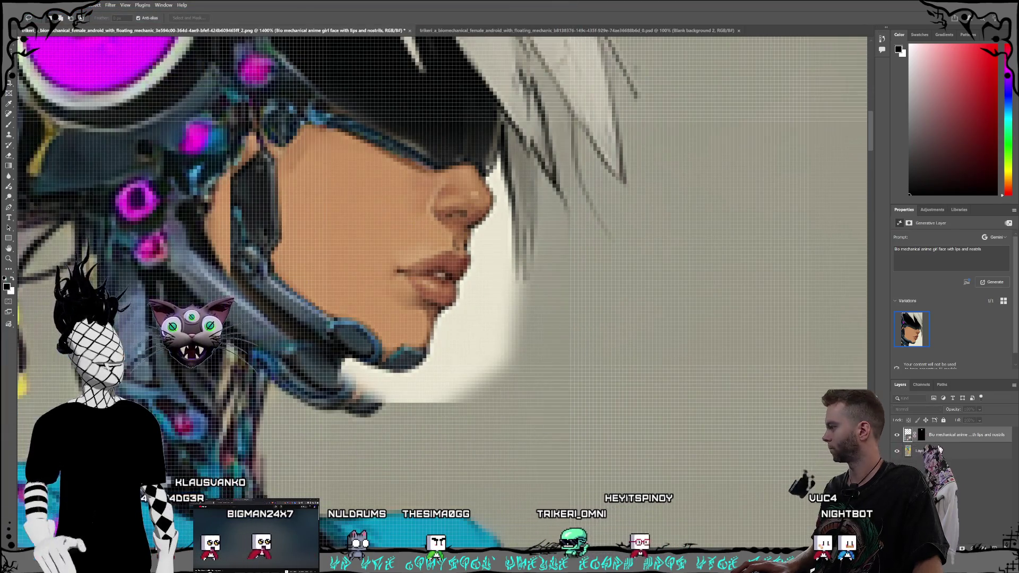
left_click(960, 470)
left_click(961, 439)
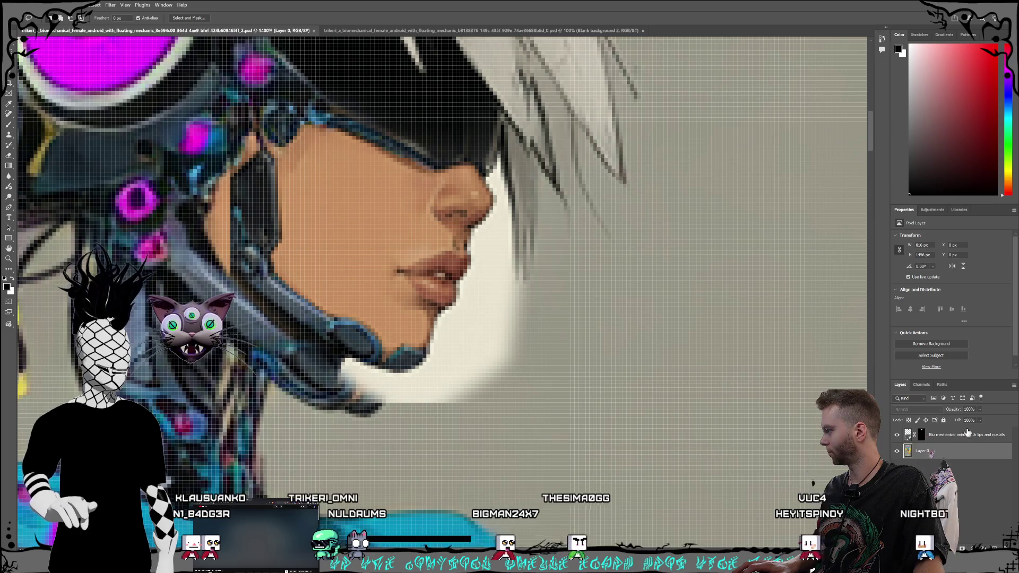
On the lips-and-nostrils layer, lasso the background along the nose, lips and jaw, and set Generative Fill to Firefly
left_click(953, 455)
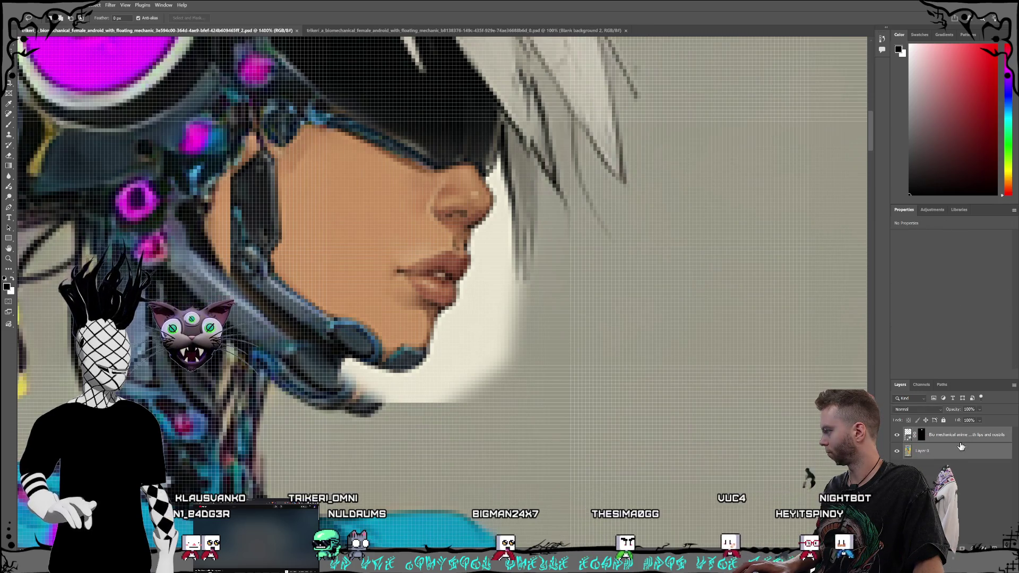
left_click(959, 440)
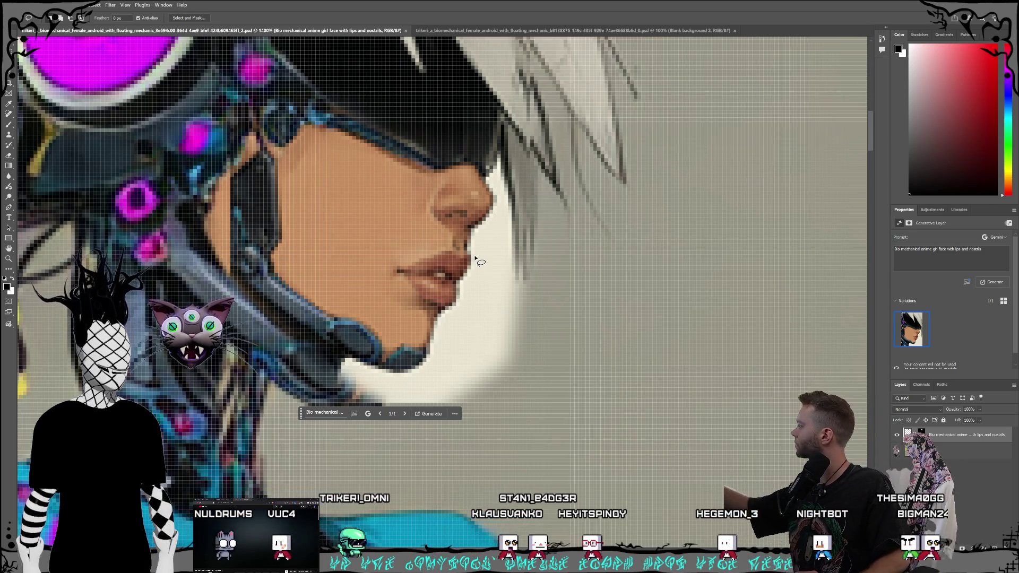
mouse_move(498, 143)
left_mouse_down()
mouse_move(481, 175)
mouse_move(484, 203)
left_mouse_up()
mouse_move(448, 293)
left_mouse_down()
mouse_move(409, 354)
mouse_move(360, 351)
mouse_move(327, 363)
mouse_move(382, 433)
left_mouse_up()
left_click_drag(532, 385, 559, 233)
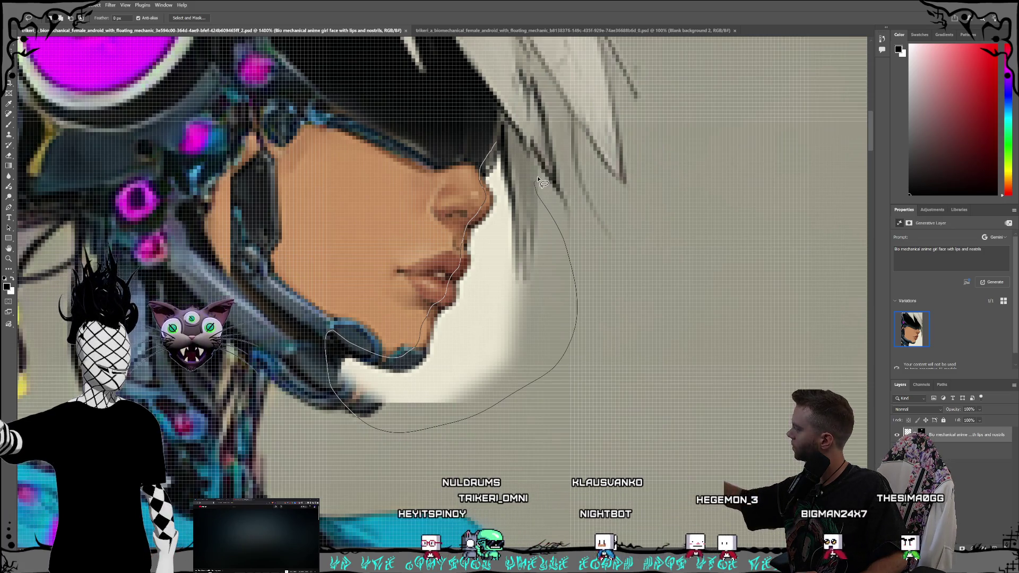
left_click_drag(501, 144, 502, 139)
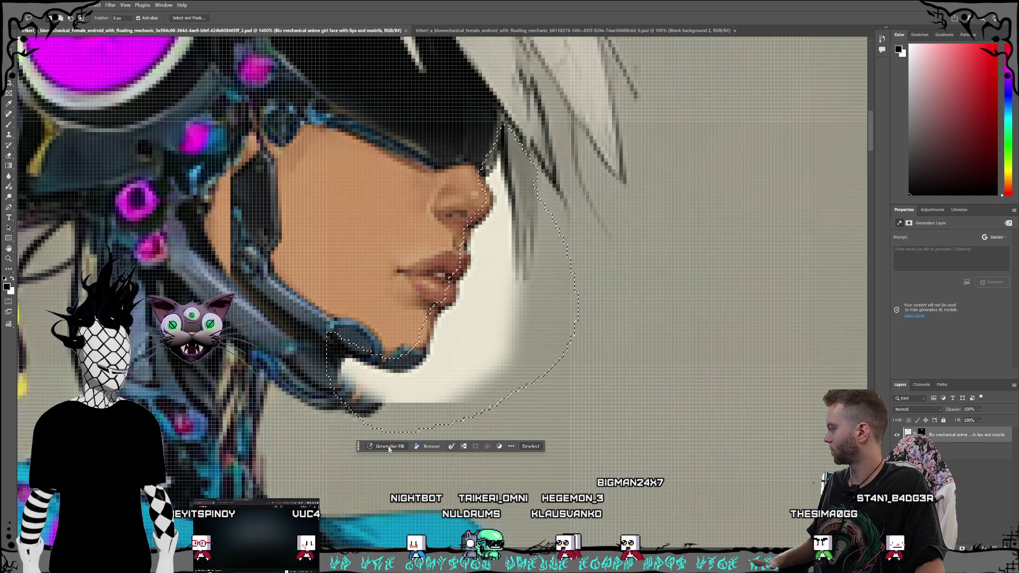
left_click(477, 449)
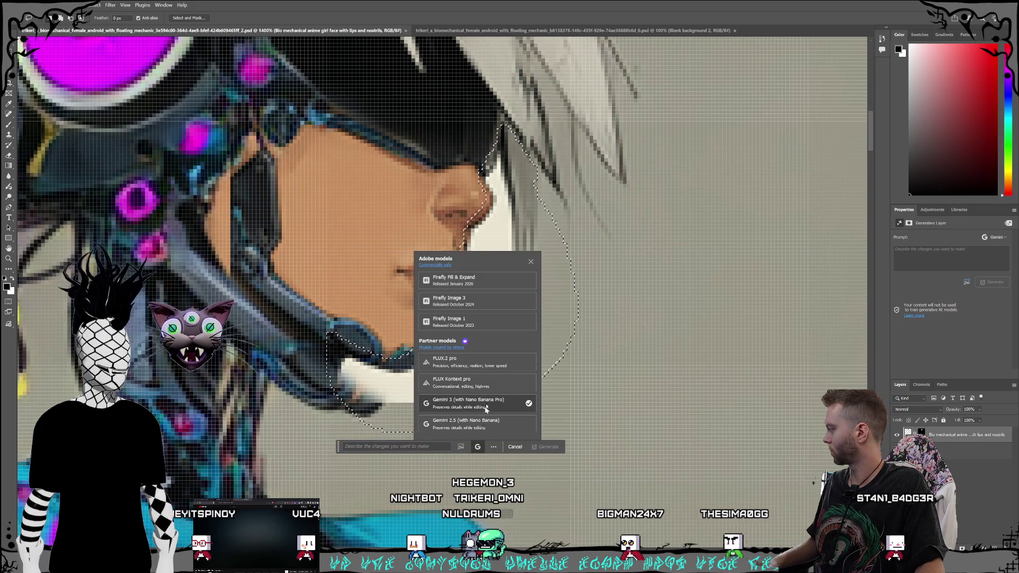
left_click(497, 298)
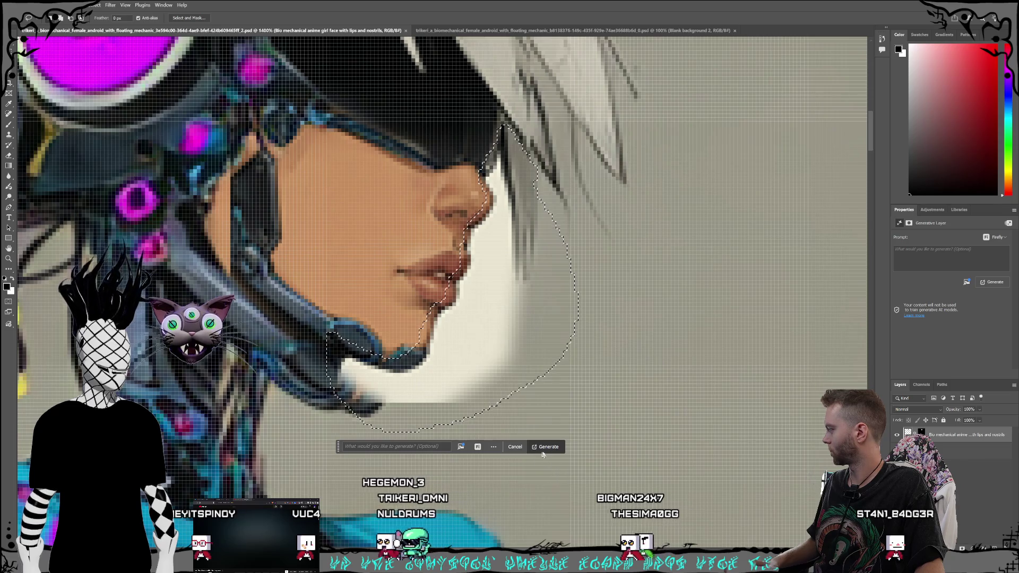